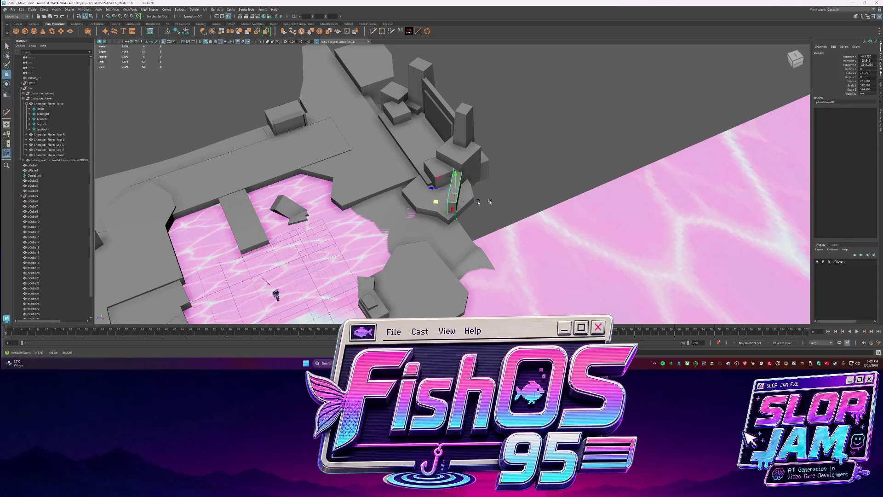
Isolate the wall piece, frame it and select its end face ready to move.
key("F11")
key("F8")
key("ctrl+1")
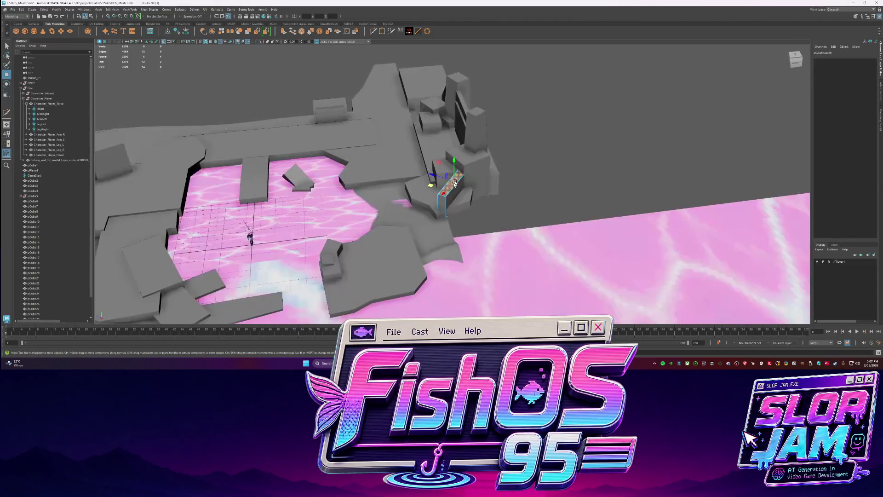
key("f")
left_click(484, 172)
key("w")
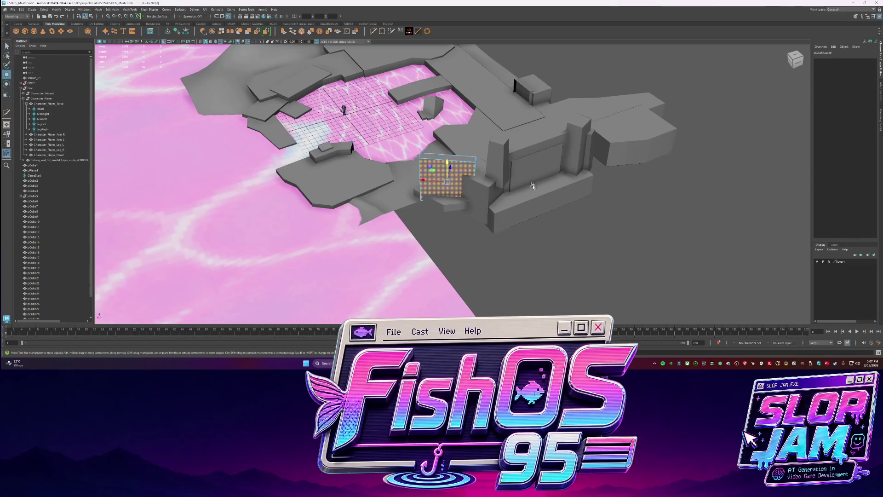
left_click_drag(484, 172, 438, 205, "alt")
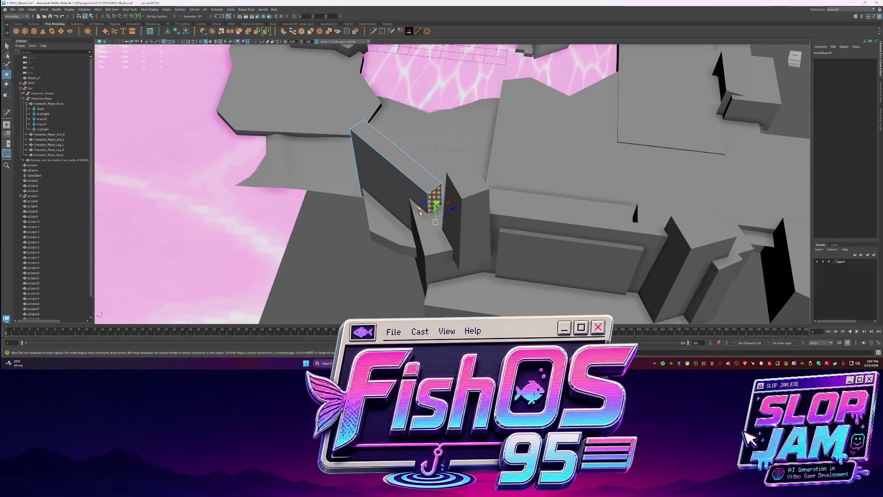
mouse_move(459, 242)
left_mouse_down("alt")
mouse_move(440, 198)
mouse_move(430, 250)
mouse_move(456, 209)
mouse_move(522, 264)
mouse_move(553, 159)
mouse_move(516, 197)
left_mouse_up("alt")
Extrude the end face into a longer wall, slope it downward and add an edge loop across it.
key("ctrl+e")
key("w")
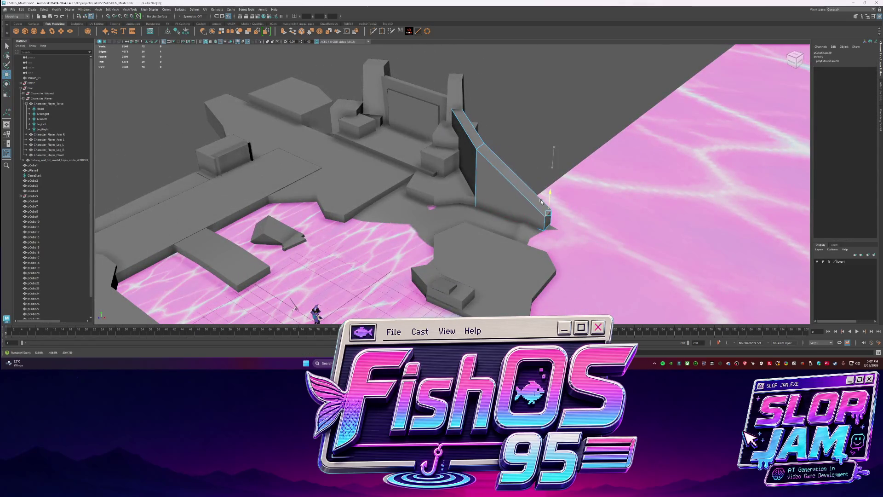
key("q")
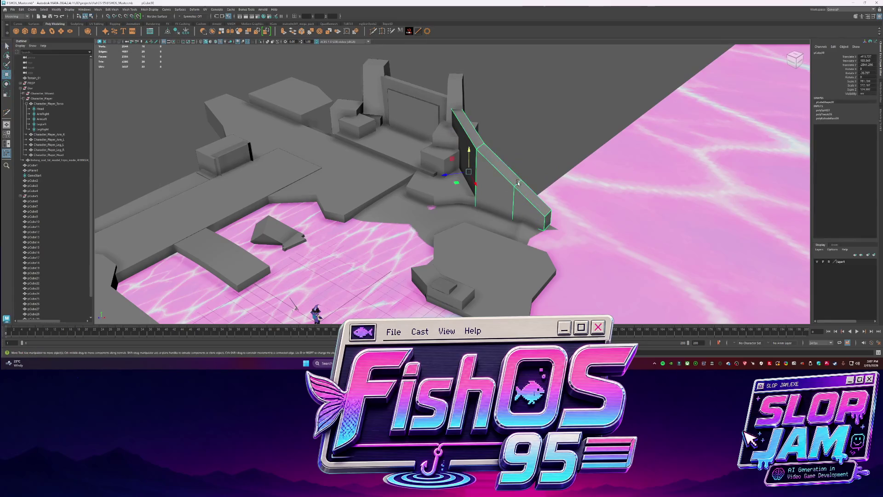
left_click(514, 197, "ctrl")
key("w")
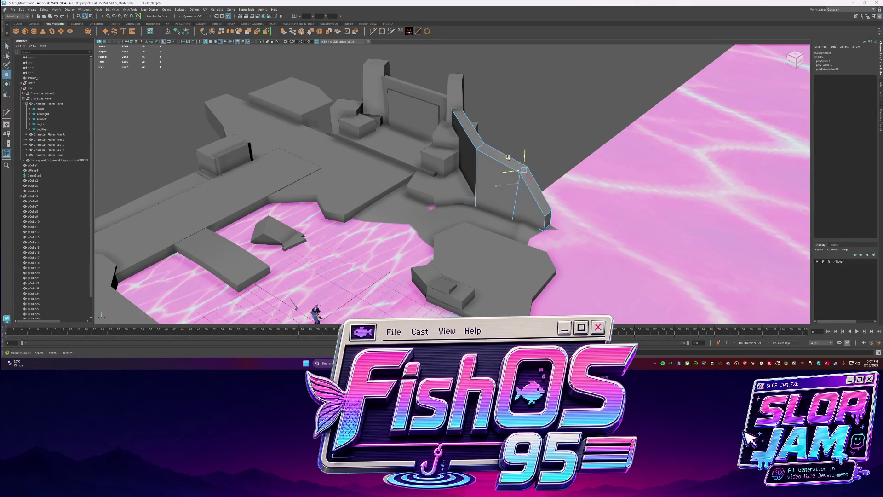
left_click_drag(505, 156, 369, 64, "alt")
left_click(378, 32)
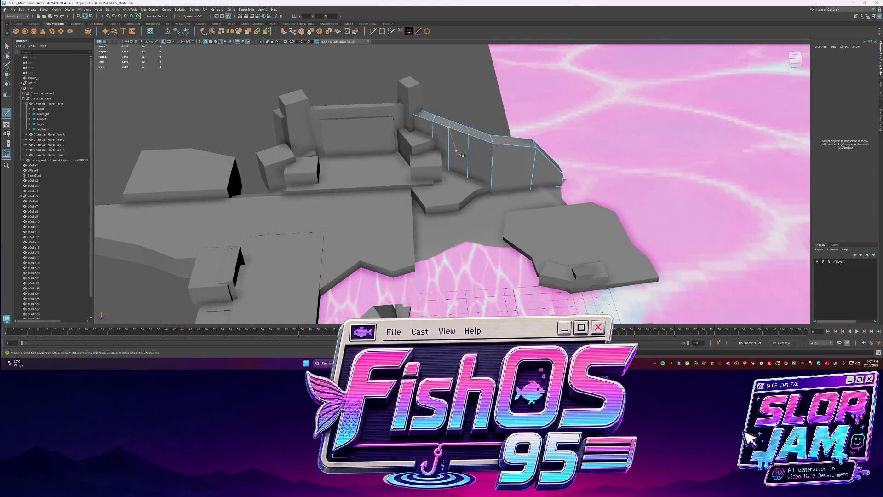
Cut several edge loops into the sloped wall and slide them to bend its top into steps.
left_click(449, 132, "ctrl")
key("w")
left_click_drag(450, 130, 470, 117)
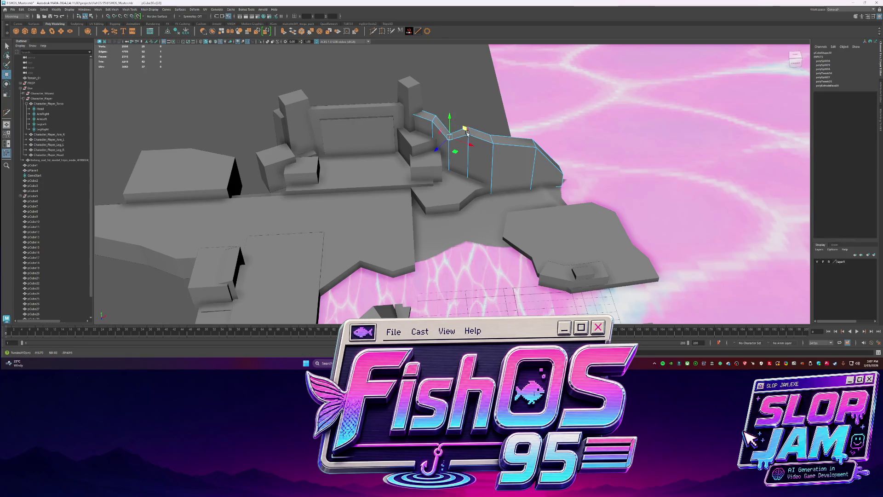
left_click(494, 138)
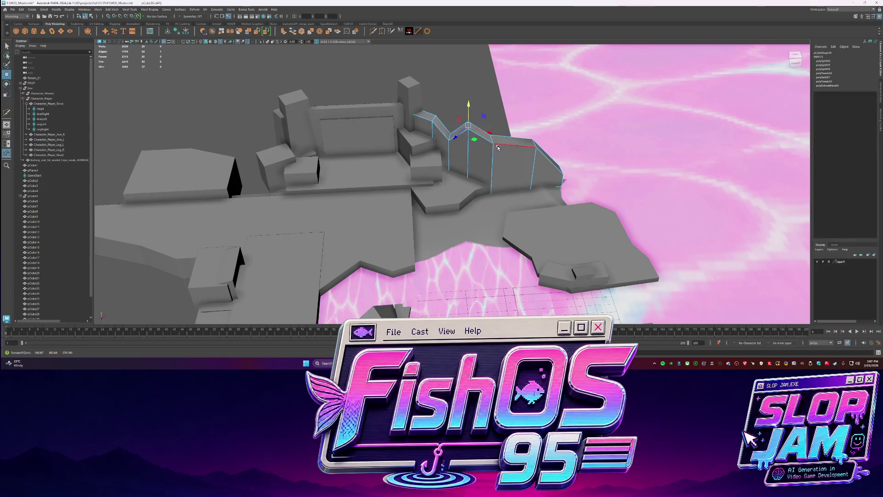
key("y")
left_click(511, 138, "ctrl")
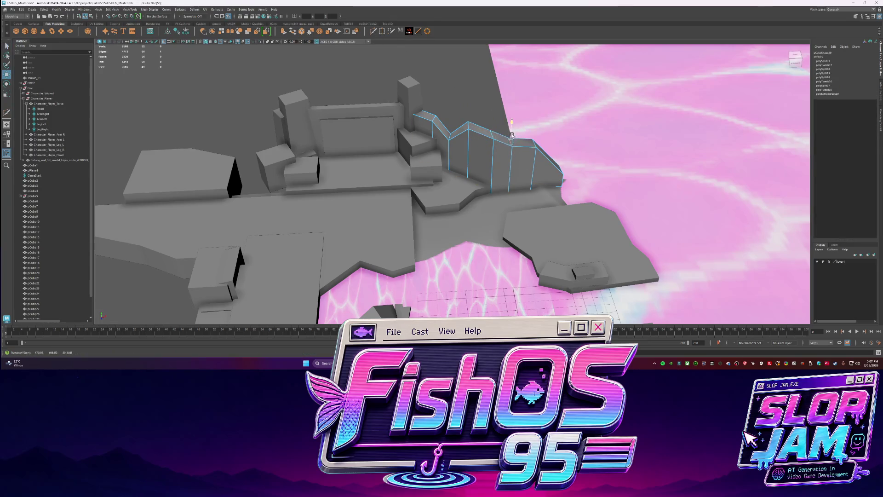
key("q")
key("F8")
Review the wall from several angles, harden its edges, then select the small cube by the stage.
mouse_move(478, 97)
left_mouse_down("alt")
mouse_move(449, 118)
mouse_move(416, 185)
left_mouse_up("alt")
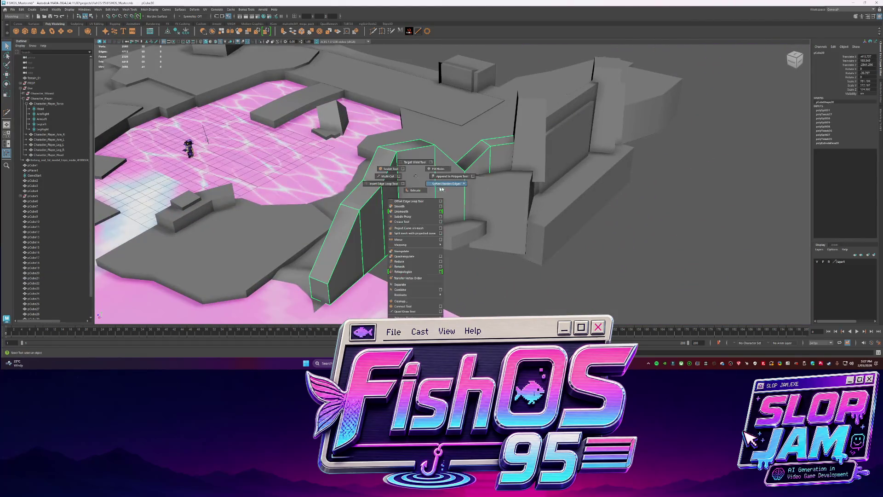
right_click_drag(417, 185, 474, 198)
mouse_move(420, 191)
left_mouse_down("alt")
mouse_move(564, 274)
mouse_move(445, 208)
left_mouse_up("alt")
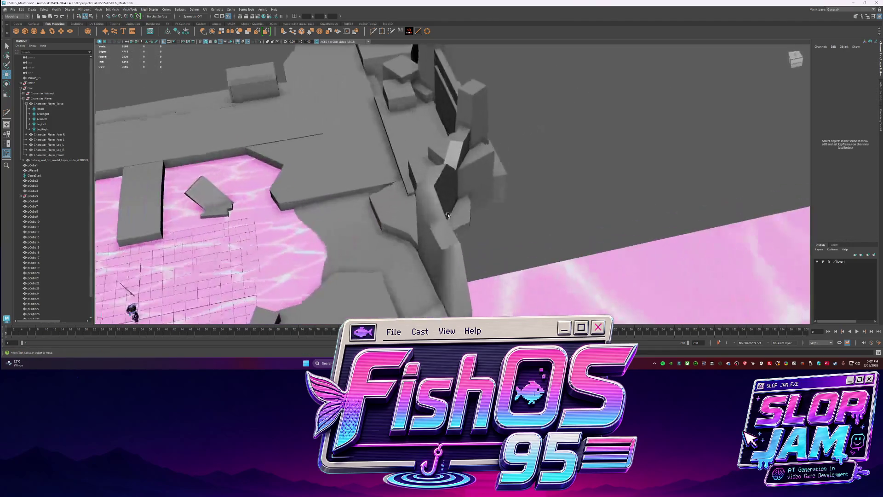
left_click(444, 207)
right_click_drag(445, 208, 488, 222, "shift")
mouse_move(488, 222)
left_mouse_down("alt")
mouse_move(515, 211)
mouse_move(430, 191)
left_mouse_up("alt")
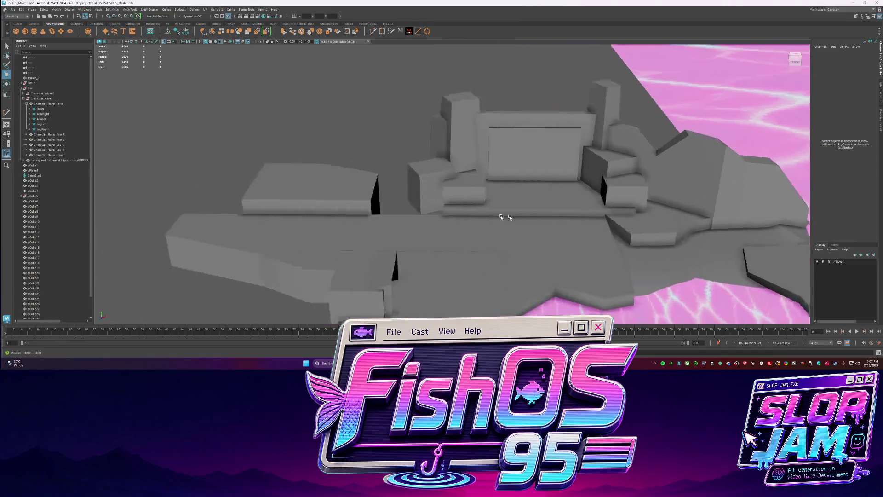
left_click(450, 197)
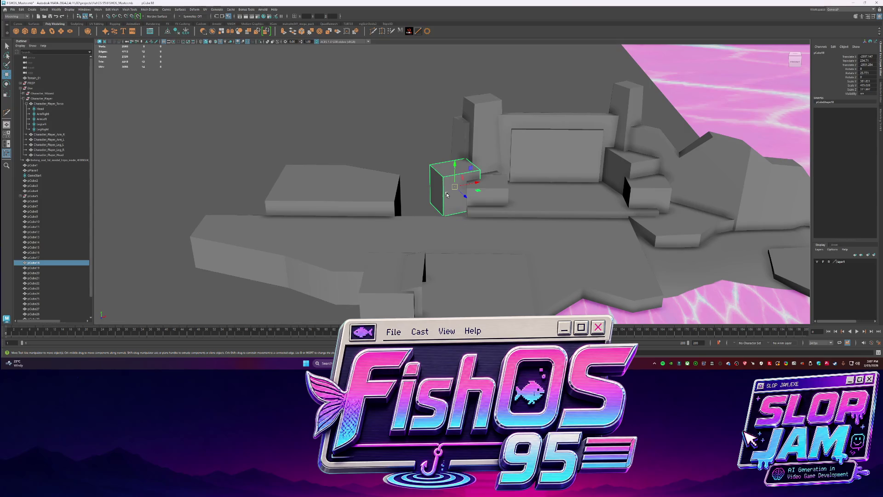
scroll(604, 155, "up", 2)
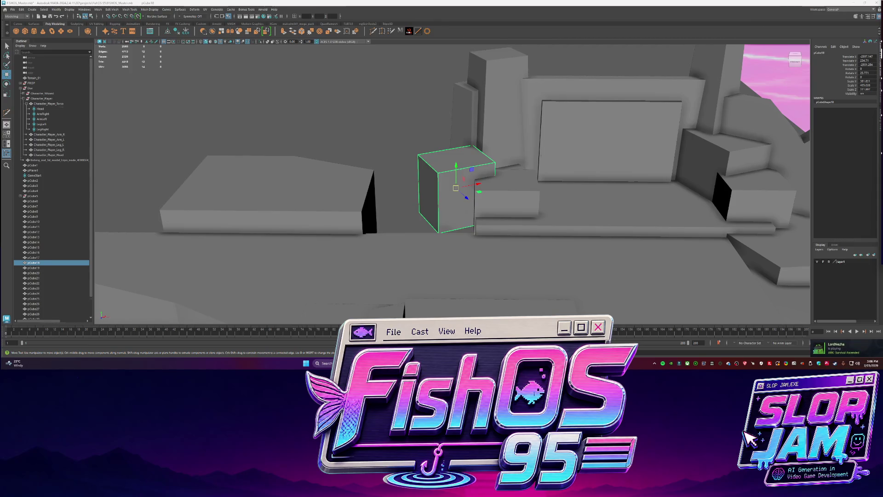
key("alt+Tab")
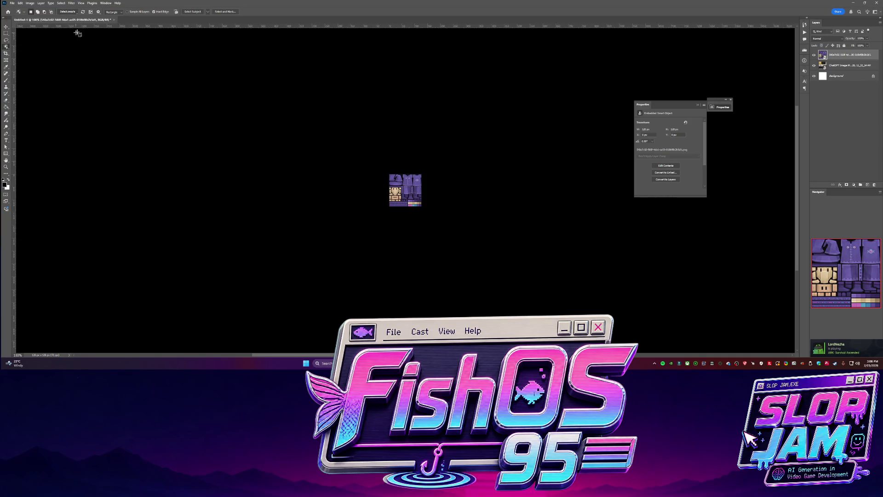
Close the texture document in Photoshop, answering the save prompt, and return to the cube in Maya.
left_click(114, 19)
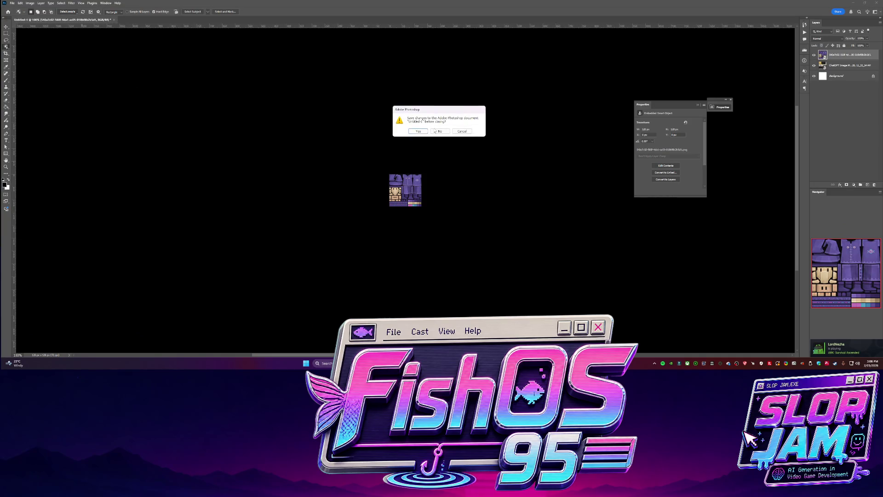
left_click(434, 130)
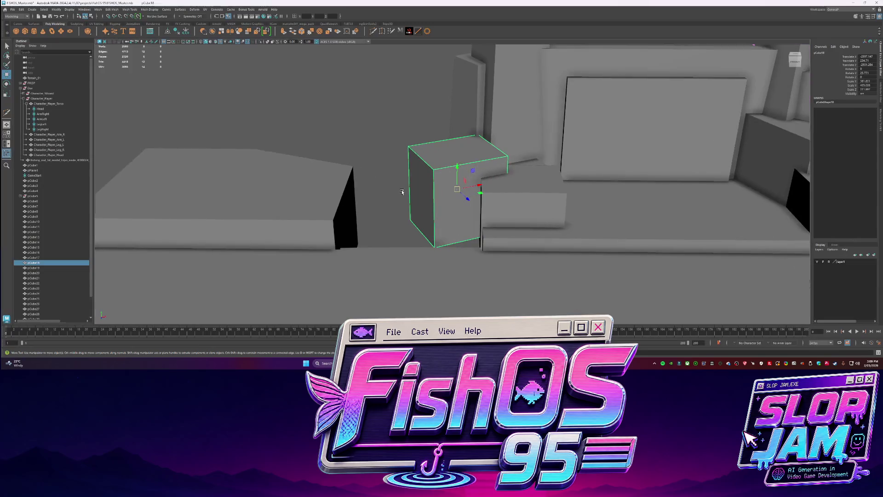
left_click_drag(467, 192, 480, 190, "alt")
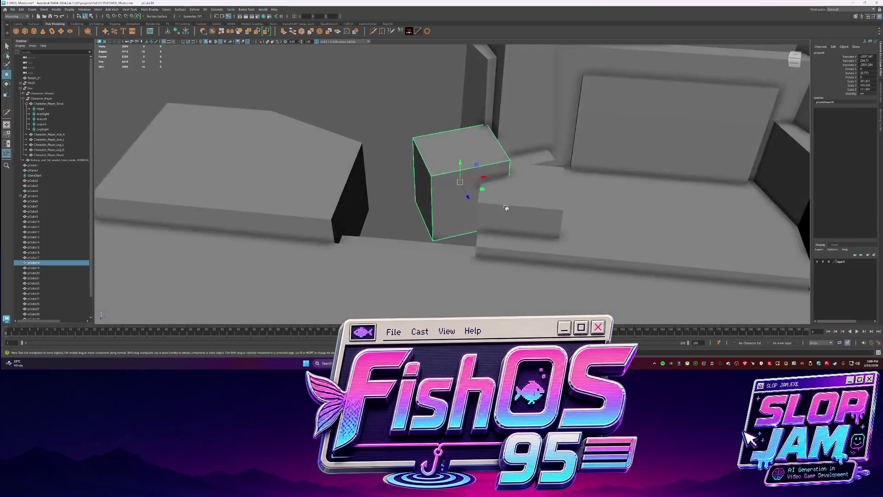
Enlarge and rotate the small cube into alignment beside the platform.
key("r")
left_click_drag(422, 189, 449, 186)
key("e")
mouse_move(416, 217)
left_mouse_down()
mouse_move(414, 207)
mouse_move(420, 223)
mouse_move(460, 203)
mouse_move(434, 206)
mouse_move(428, 136)
left_mouse_up()
key("r")
key("w")
key("e")
right_click_drag(428, 137, 469, 136)
key("q")
Extrude two side faces of the cube outward into wider steps.
left_click(456, 138)
key("ctrl+e")
left_click_drag(466, 141, 553, 156)
left_click(483, 183)
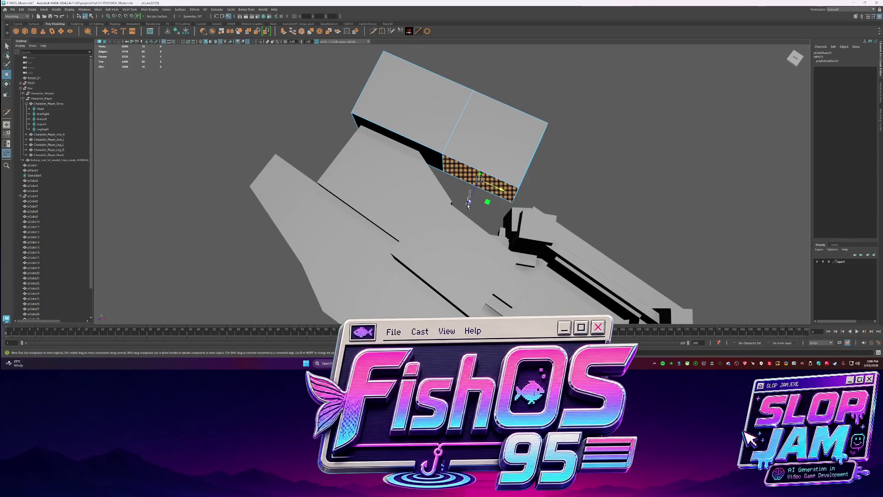
key("ctrl+e")
mouse_move(480, 197)
left_mouse_down()
mouse_move(454, 240)
mouse_move(472, 116)
mouse_move(481, 168)
left_mouse_up()
Extrude the top face upward twice into a raised stack and lift the lower box's left edge.
left_click(466, 187)
key("ctrl+e")
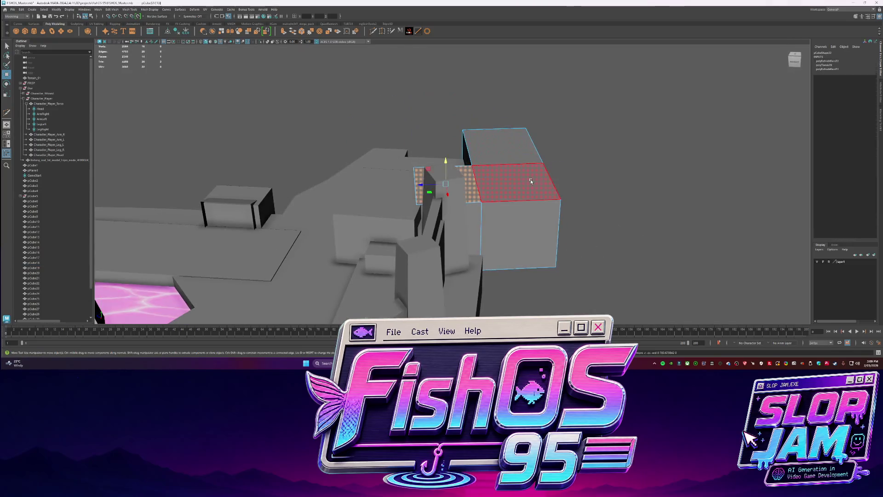
key("w")
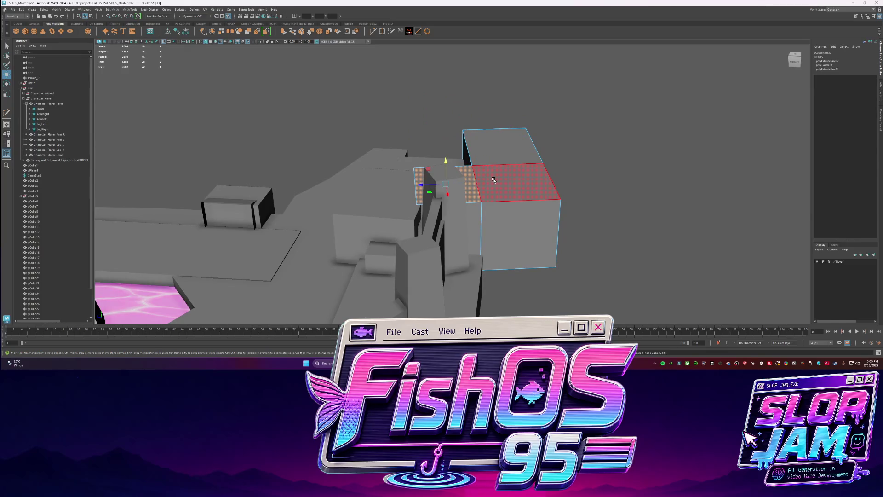
left_click(486, 176)
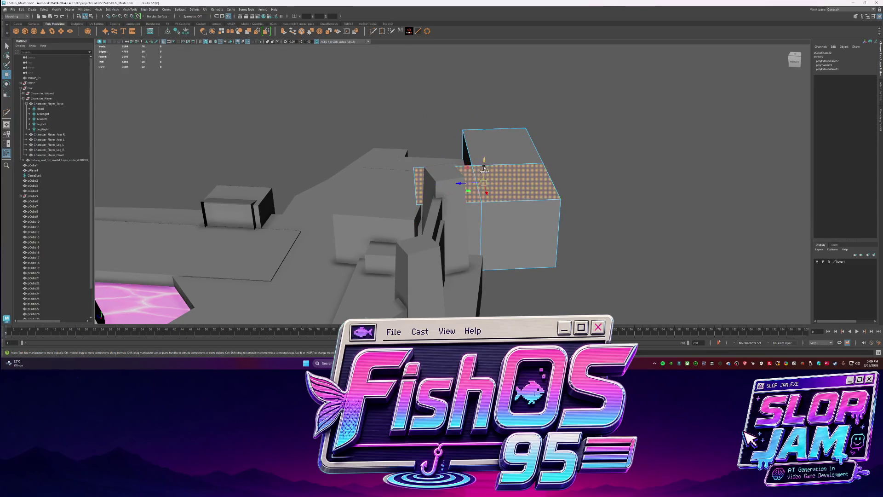
key("ctrl+e")
mouse_move(511, 176)
left_mouse_down()
mouse_move(511, 142)
mouse_move(439, 224)
mouse_move(464, 205)
mouse_move(476, 216)
left_mouse_up()
key("q")
left_click(439, 224)
key("w")
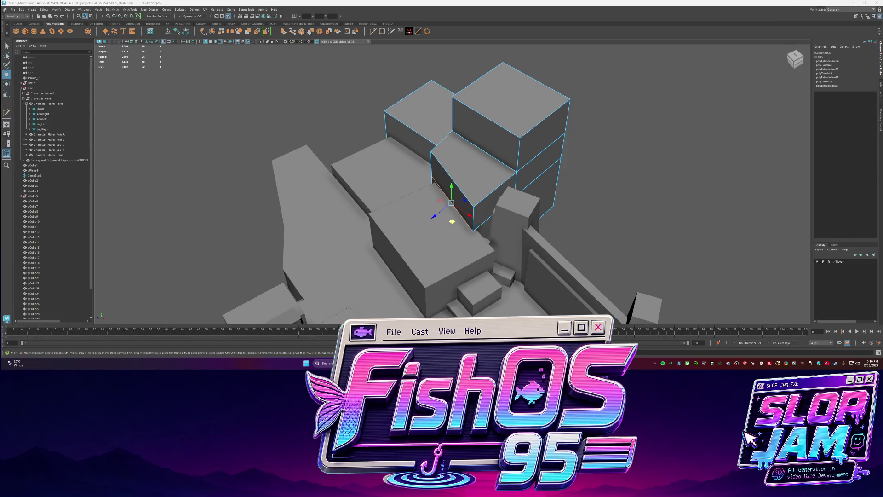
Duplicate the block beside the stack, move the copy onto the slab and stretch it longer.
mouse_move(449, 207)
left_mouse_down("alt")
mouse_move(467, 154)
mouse_move(456, 139)
left_mouse_up("alt")
right_click_drag(456, 139, 453, 129)
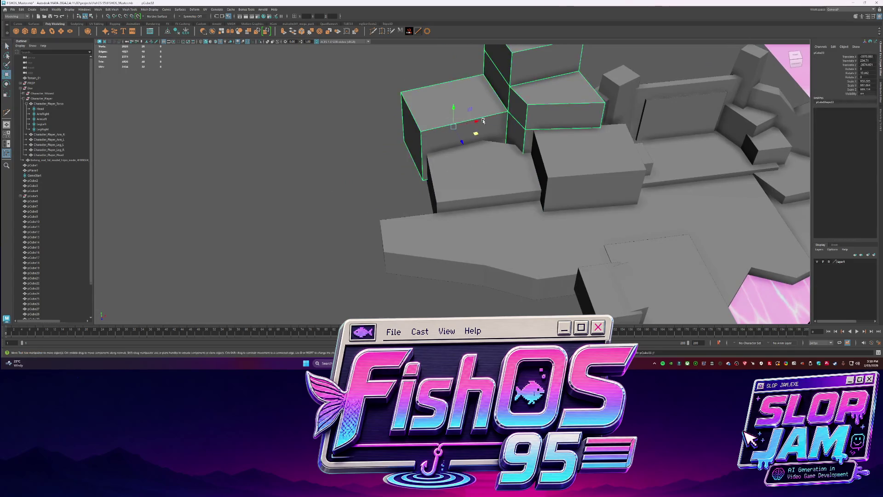
mouse_move(476, 138)
left_mouse_down("alt")
mouse_move(378, 220)
mouse_move(457, 177)
left_mouse_up("alt")
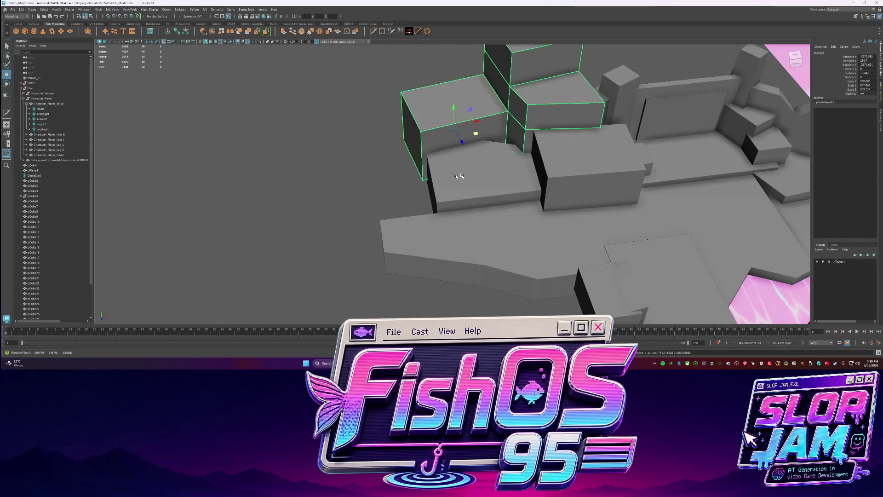
left_click(575, 162)
key("ctrl+d")
mouse_move(575, 163)
left_mouse_down()
mouse_move(411, 181)
mouse_move(423, 191)
mouse_move(422, 180)
left_mouse_up()
key("r")
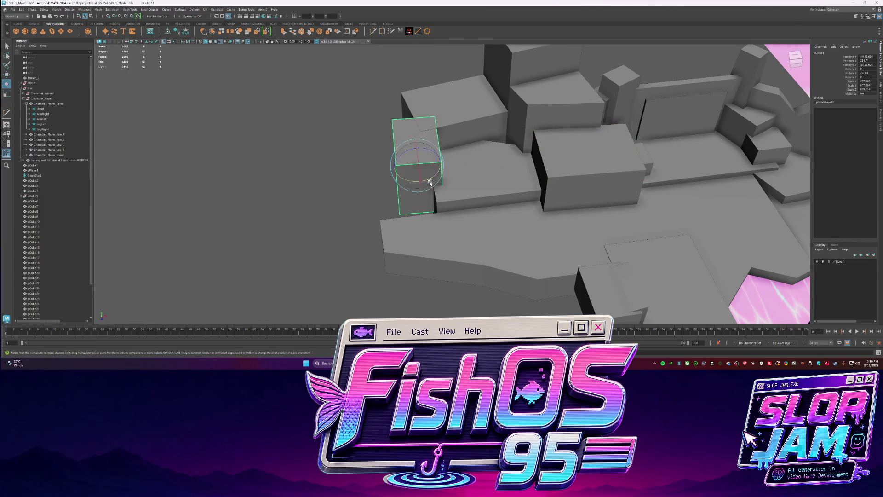
left_click_drag(428, 193, 428, 193)
Extrude the long block's end face and pull it out to lengthen the wall.
right_click_drag(429, 193, 434, 225)
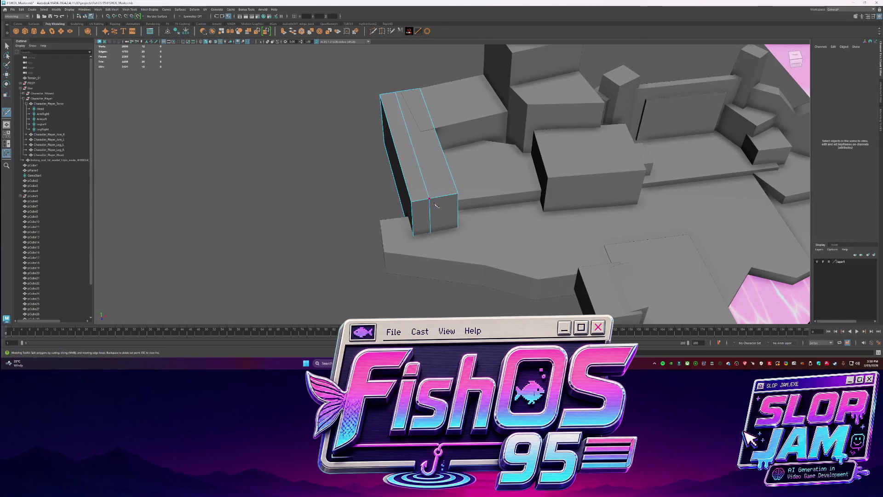
left_click(452, 232)
key("ctrl+e")
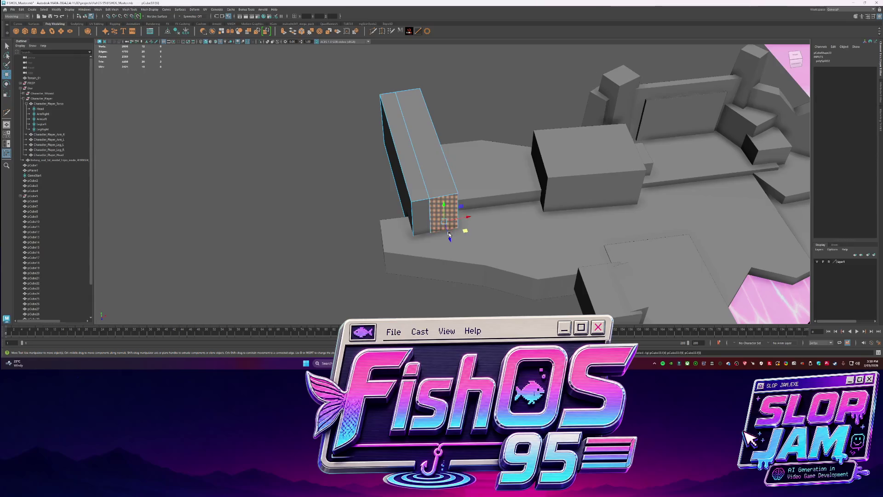
mouse_move(455, 244)
left_mouse_down("alt")
mouse_move(483, 208)
mouse_move(523, 189)
mouse_move(524, 122)
left_mouse_up("alt")
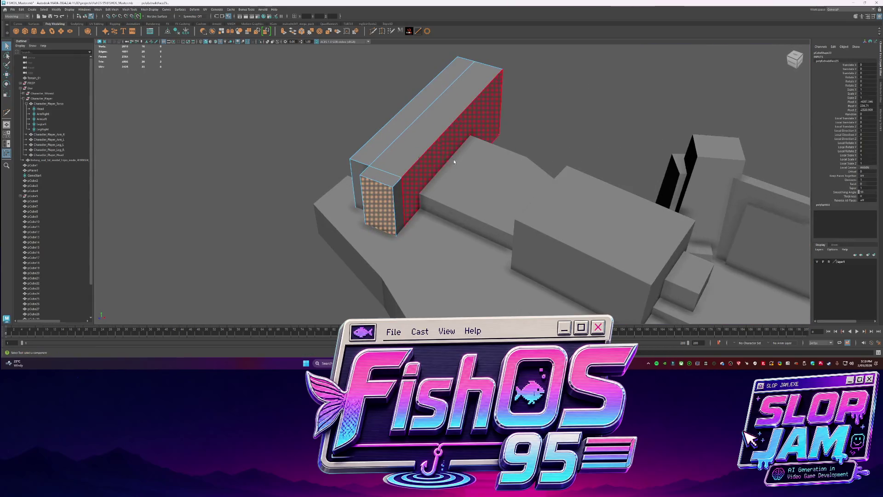
left_click(525, 123)
scroll(60, 236, "down", 2)
Pick another block from the hierarchy, select its top face, then pull back to view the level.
left_click(46, 295)
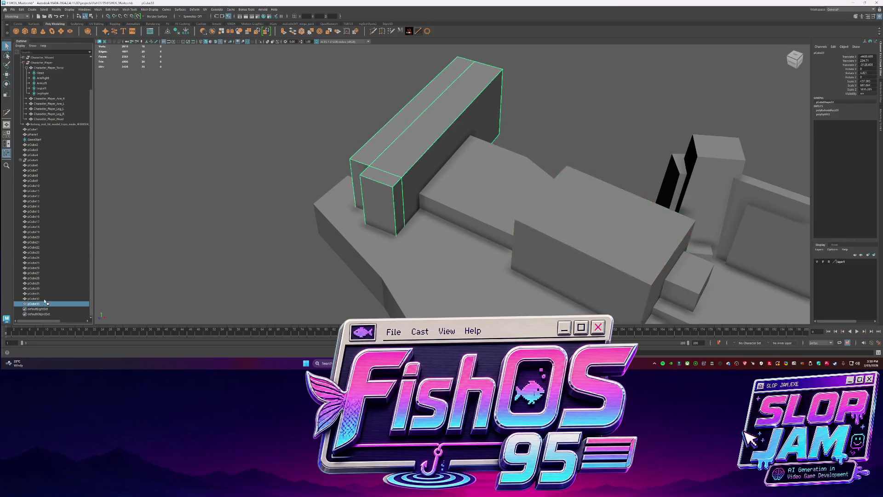
left_click(46, 298)
key("f")
left_click_drag(452, 140, 483, 121, "alt")
right_click_drag(483, 121, 483, 149)
left_click(486, 118)
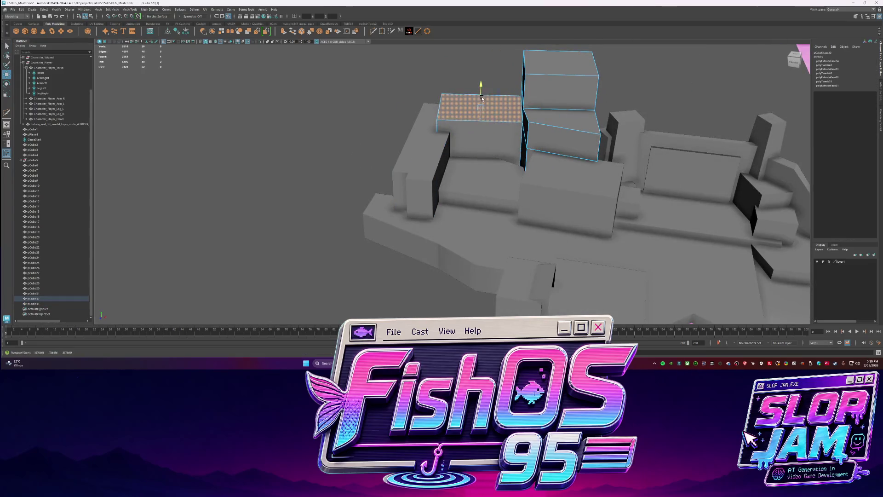
key("F8")
left_click(411, 105)
left_click_drag(412, 106, 545, 204, "alt")
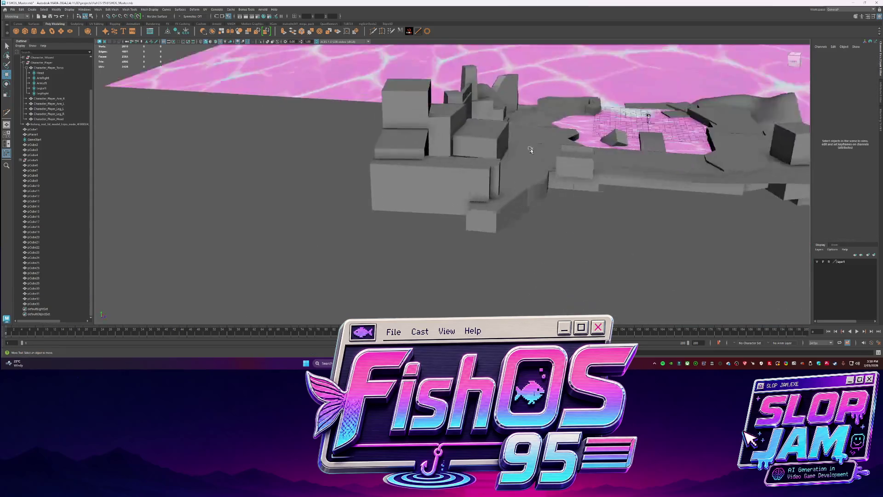
Sink one block down into the ground and inspect another block's faces.
left_click(546, 204)
left_click_drag(565, 248, 571, 279)
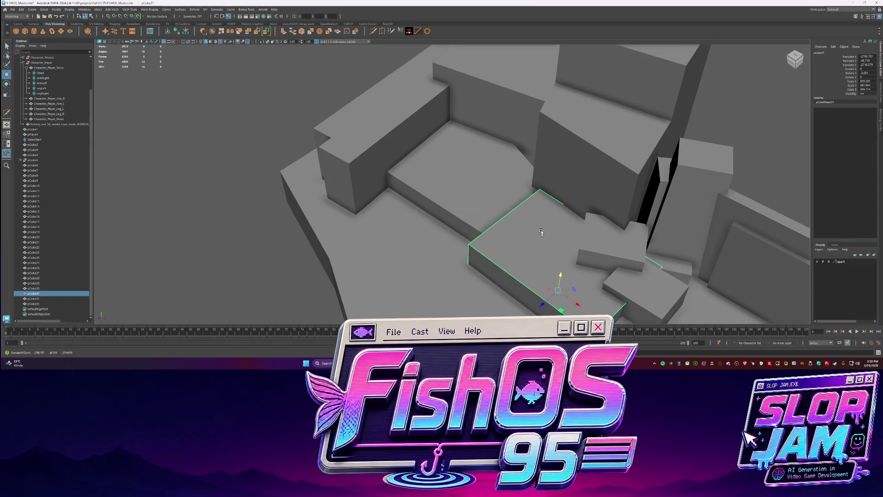
left_click_drag(545, 226, 514, 209, "alt")
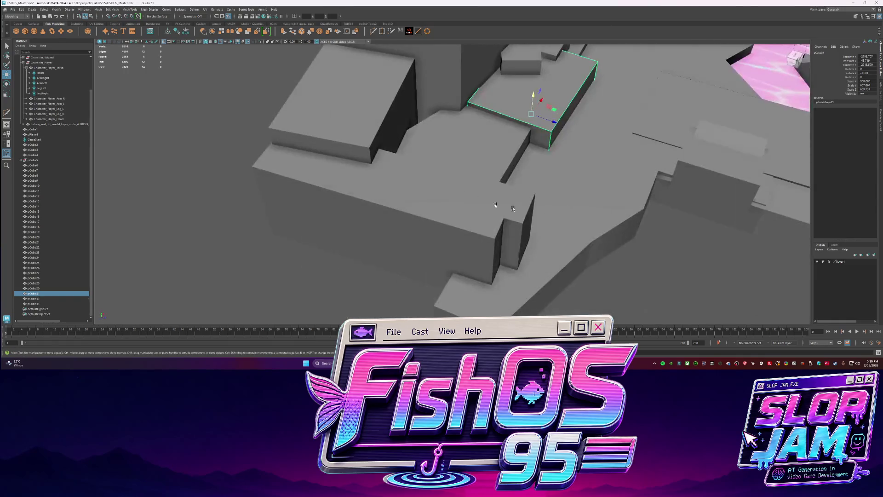
left_click(468, 106)
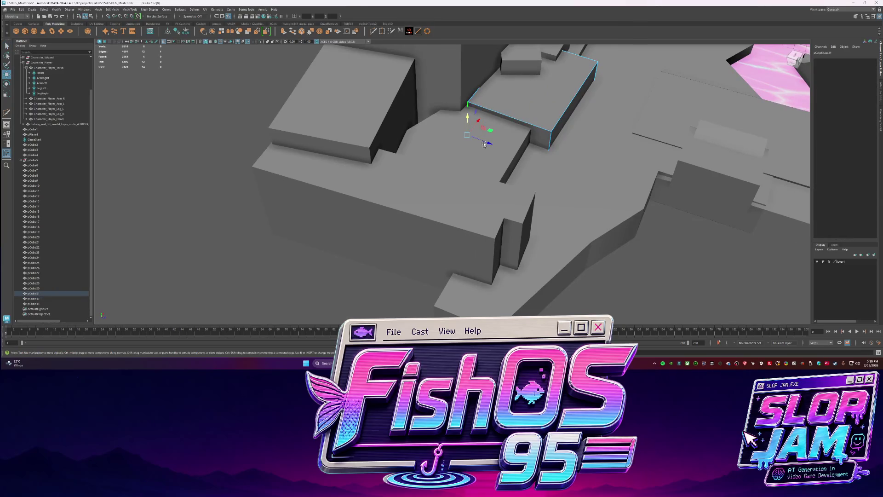
left_click_drag(584, 108, 552, 124, "alt")
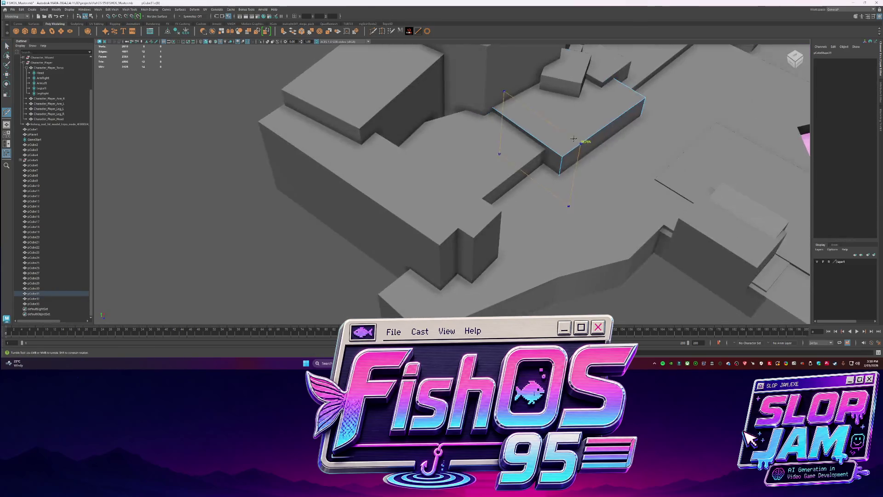
key("F11")
left_click(549, 124)
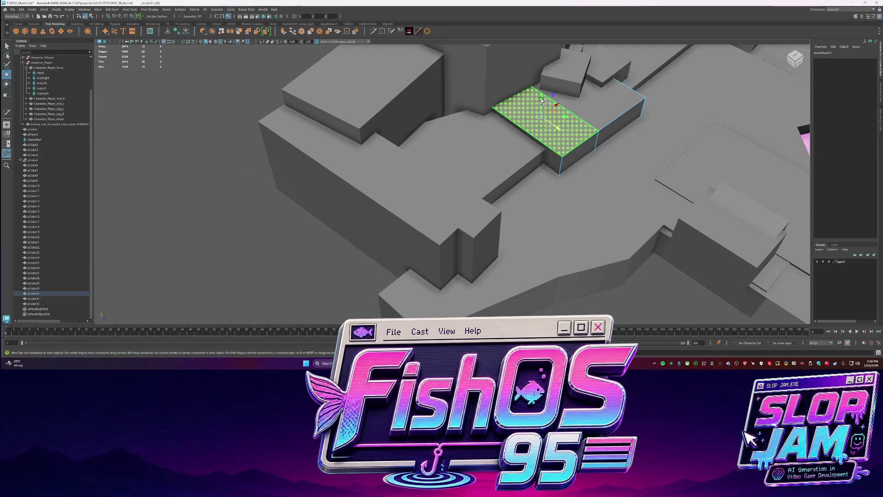
key("F8")
left_click_drag(529, 97, 533, 105, "alt")
Extrude the small ledge block's front face outward.
key("F11")
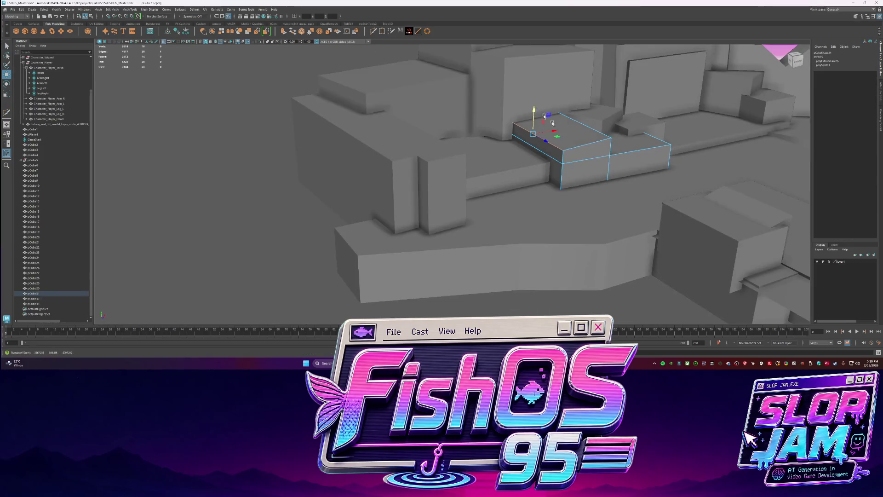
left_click(589, 176)
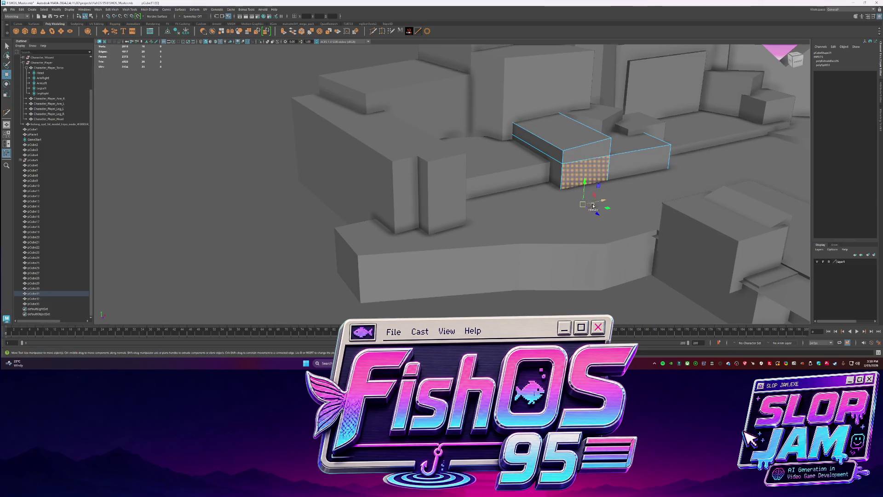
key("ctrl+e")
left_click_drag(589, 178, 591, 185)
key("F8")
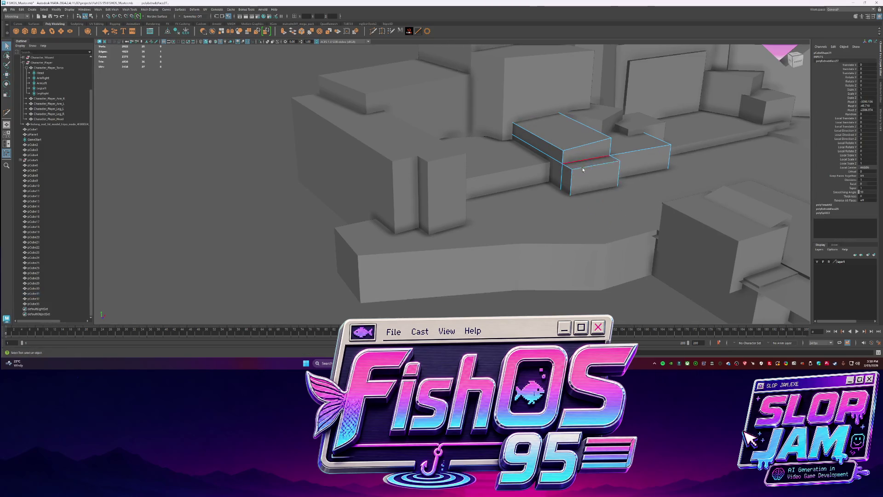
Select a long edge of the block and view it isolated from a low and then higher angle.
key("F10")
left_click(604, 174)
key("f")
scroll(596, 151, "down", 5)
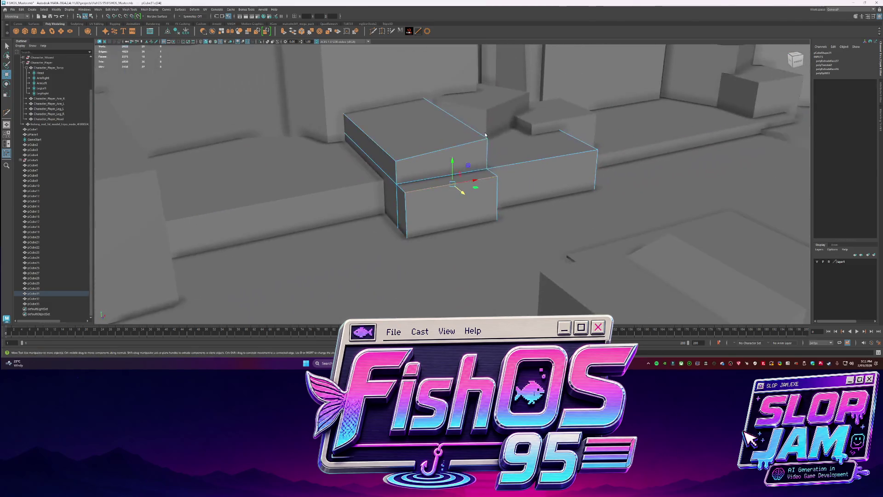
key("F8")
key("ctrl+1")
left_click_drag(501, 228, 527, 216, "alt")
scroll(523, 210, "down", 3)
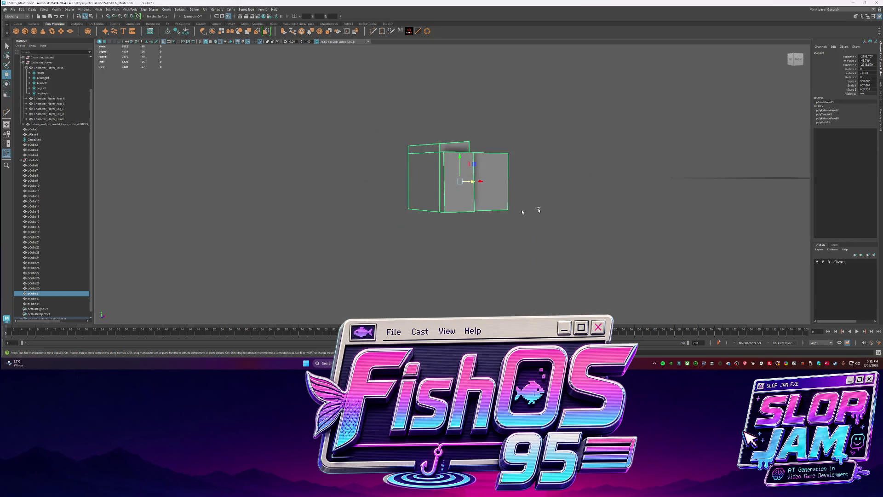
key("F8")
key("ctrl+1")
key("f")
left_click_drag(464, 151, 438, 193, "alt")
Bevel the chosen edge and check the bevelled block against the full scene.
left_click(410, 247)
key("ctrl+b")
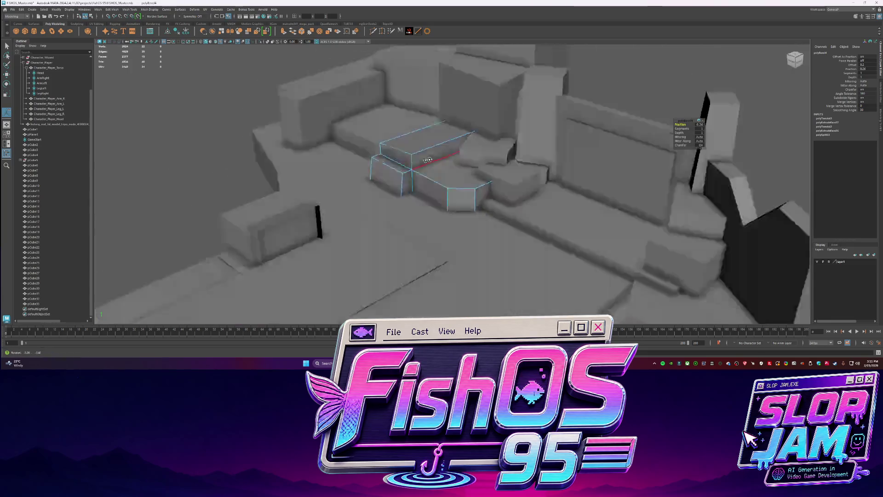
mouse_move(427, 228)
left_mouse_down("alt")
mouse_move(457, 172)
mouse_move(276, 164)
left_mouse_up("alt")
key("ctrl+1")
key("ctrl+1")
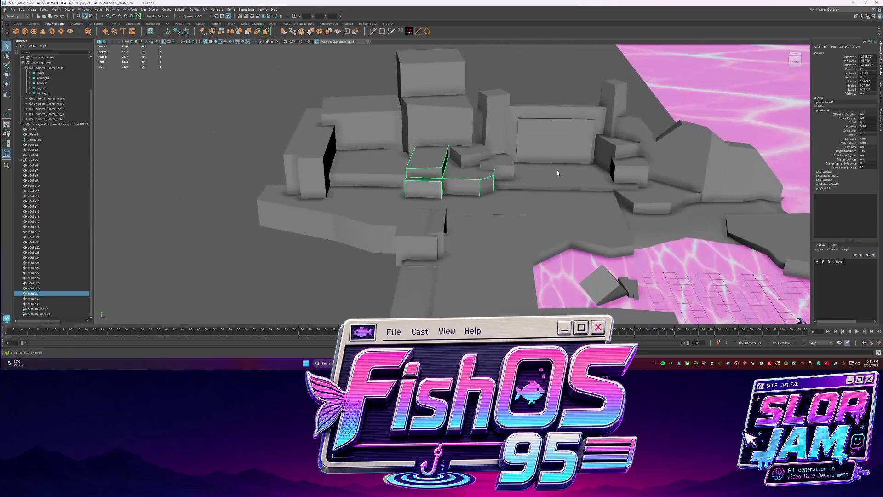
Select a face on the small block and extrude it outward.
left_click(276, 165)
scroll(275, 164, "up", 5)
left_click(473, 132)
mouse_move(474, 131)
left_mouse_down("alt")
mouse_move(481, 150)
mouse_move(423, 138)
mouse_move(396, 36)
left_mouse_up("alt")
key("F11")
mouse_move(423, 154)
left_mouse_down("alt")
mouse_move(440, 159)
mouse_move(399, 192)
mouse_move(418, 184)
mouse_move(432, 149)
mouse_move(411, 114)
mouse_move(536, 99)
mouse_move(515, 126)
left_mouse_up("alt")
left_click(440, 159)
key("ctrl+e")
Isolate and frame the extruded block to check it, then clear the selection.
key("F8")
key("ctrl+1")
key("f")
key("ctrl+1")
left_click(431, 146)
key("F8")
left_click(411, 114)
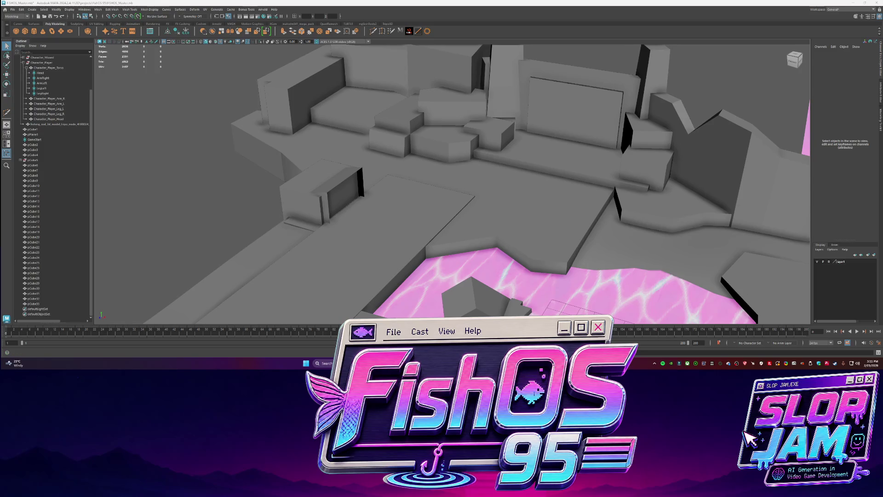
Drag the browser window off the viewport and hide it with Alt+Tab.
left_click_drag(621, 248, 652, 5)
left_click(653, 5)
key("alt+Tab")
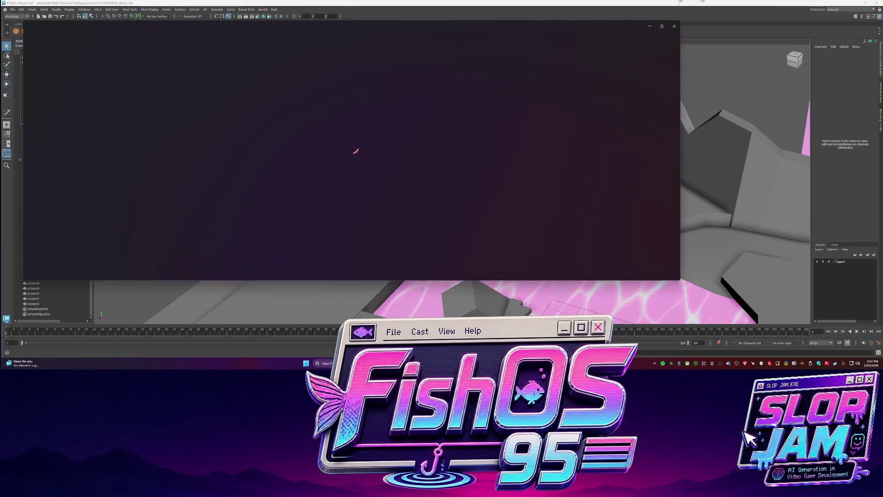
Close the dark preview window to reveal the full level blockout.
key("Escape")
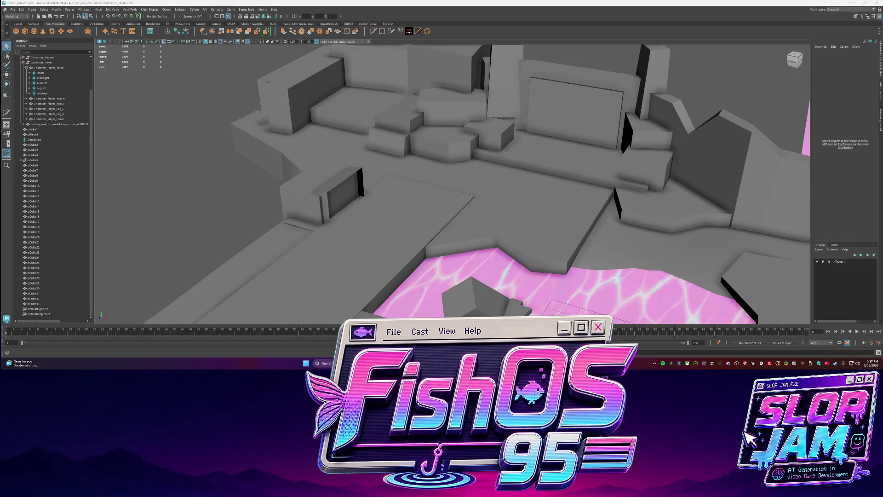
Drag the coding assistant window into view over the Maya scene.
left_click_drag(882, 98, 497, 99)
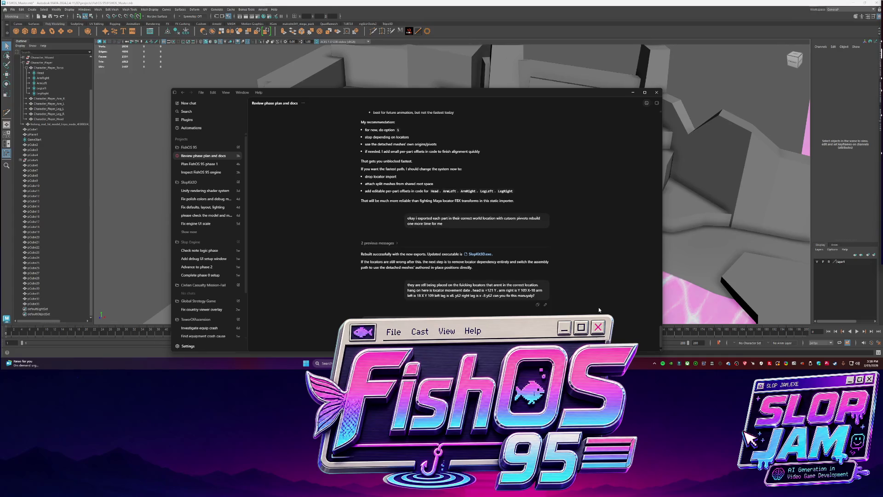
mouse_move(477, 290)
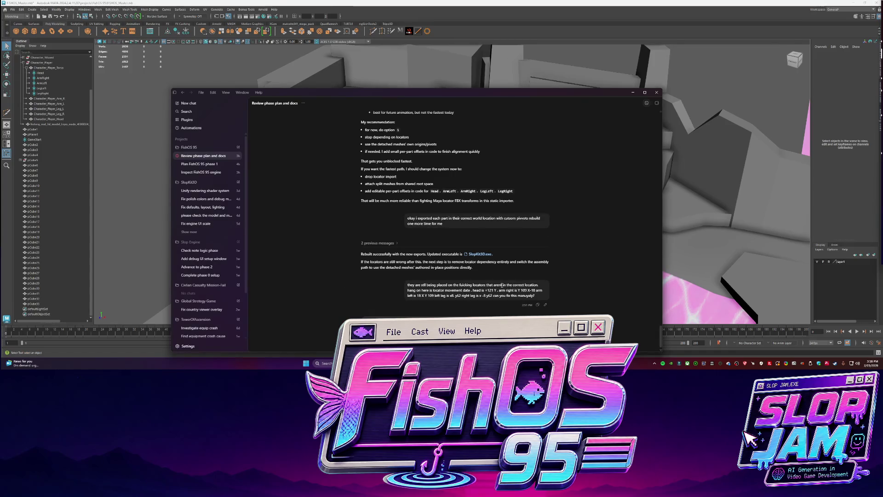
Select the position details in the earlier Codex message, then start a new FishOS 95 chat.
left_click_drag(514, 285, 546, 295)
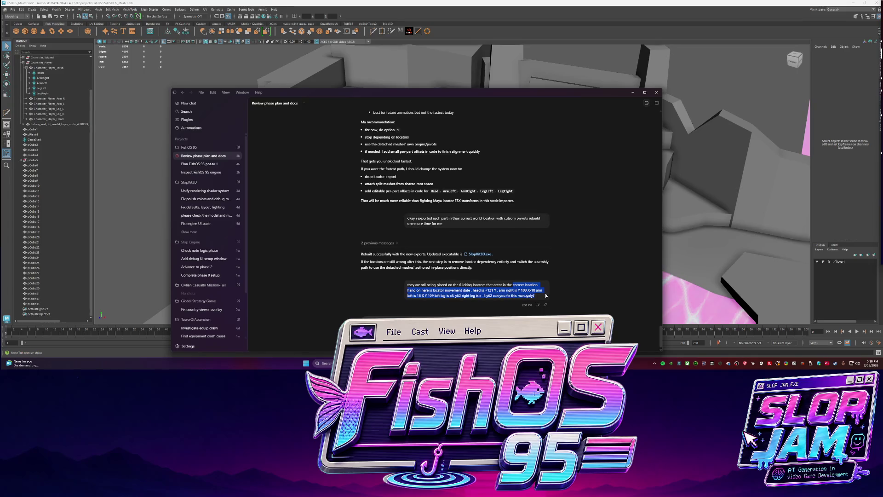
left_click_drag(471, 289, 546, 297)
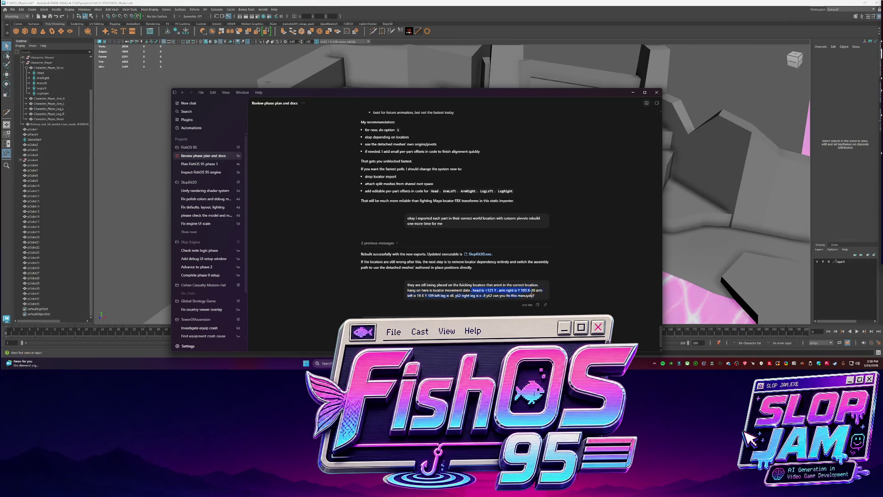
left_click(273, 188)
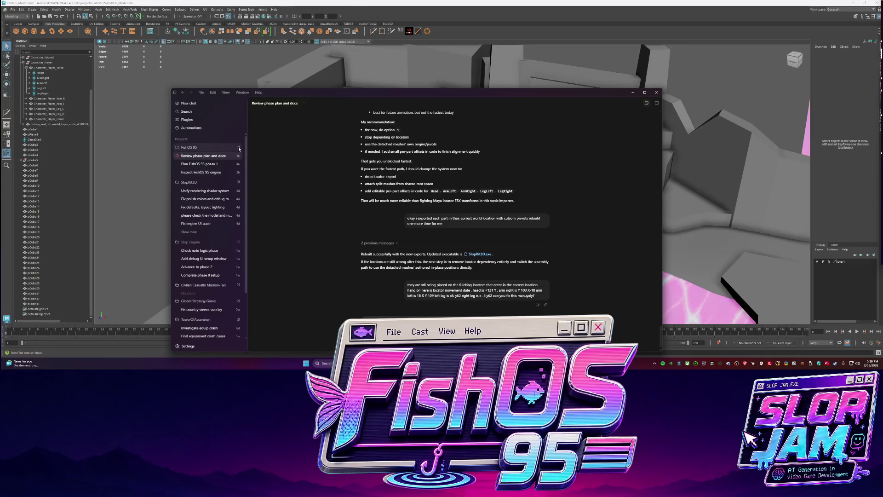
key("ctrl+n")
type("please ")
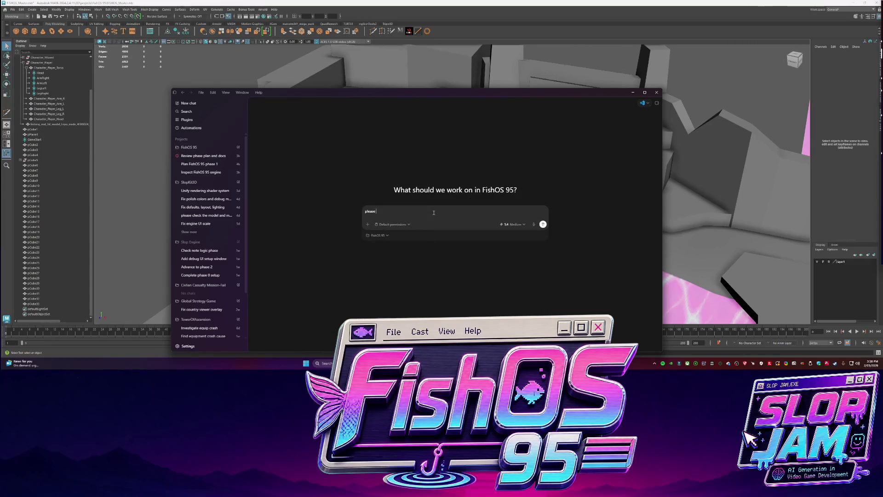
type(" a")
type("lly move them")
type("ake th")
type(" head le")
type(" go in th")
type("t position")
Send Codex the pasted head, arm and leg coordinates so it forces them into Application.cpp.
type(": . head is +121 Y . arm right is Y 109 X-18 arm left is 18 X Y 109 left leg is x8. y62 right leg is x -8 y62 can you fix this manuyaly?")
key("shift+Return")
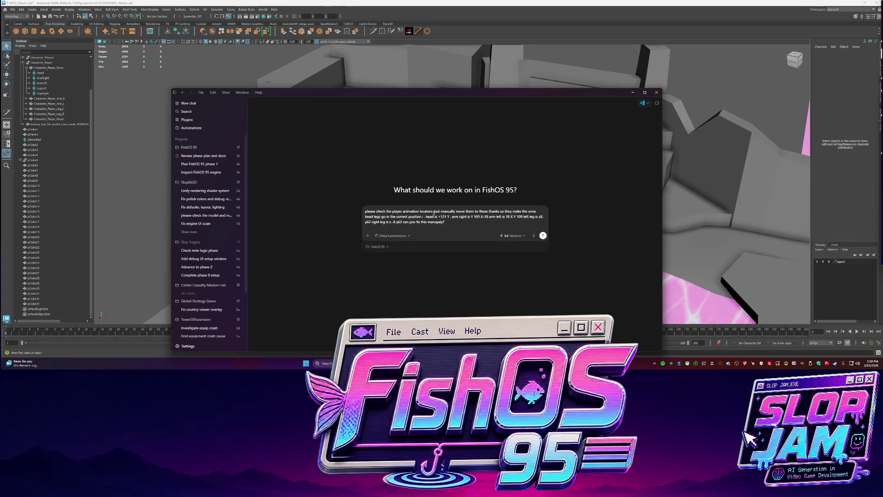
key("Return")
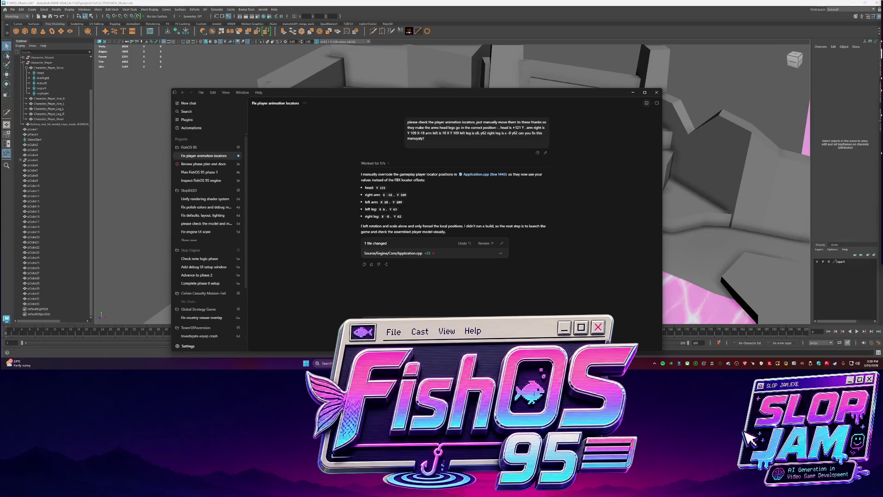
key("alt+Tab")
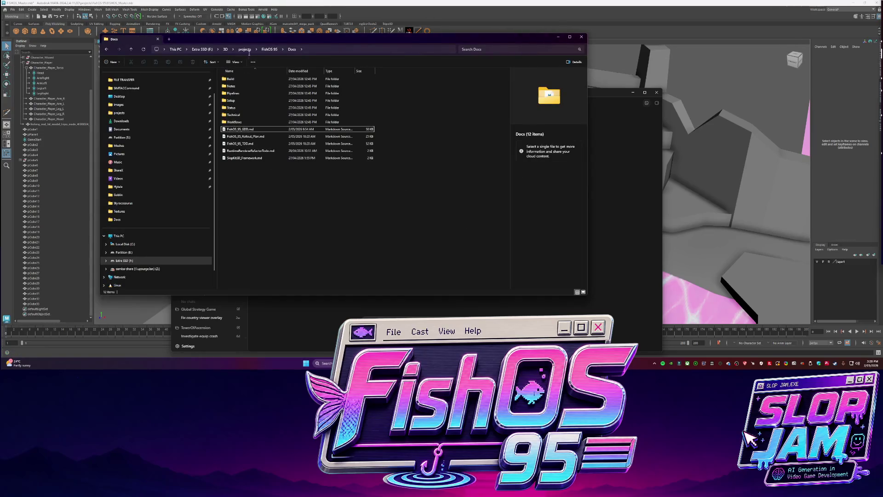
key("alt+Up")
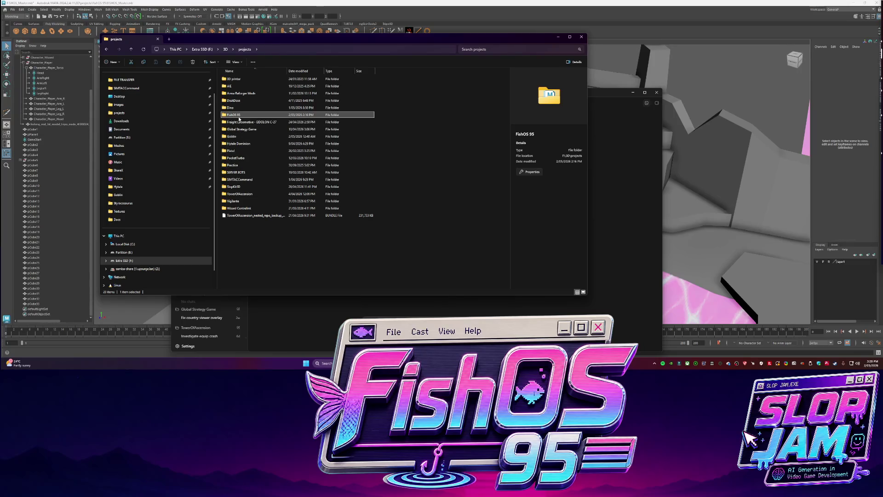
left_click(300, 305)
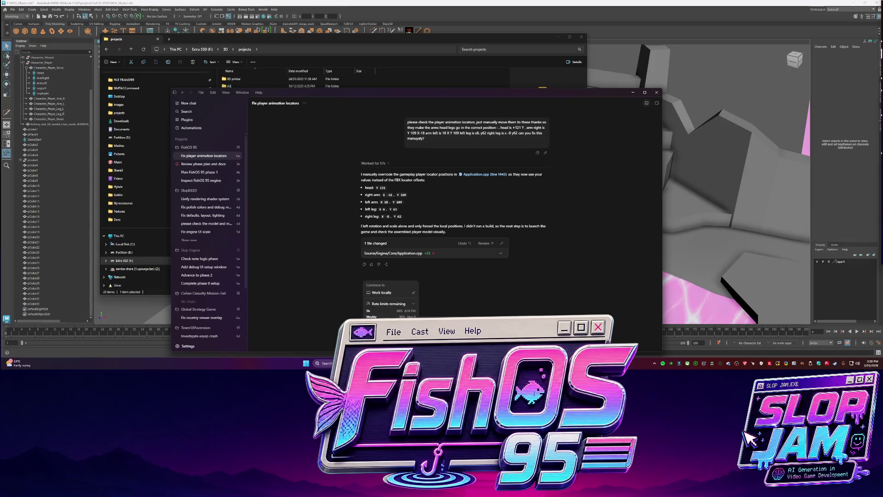
left_click(514, 325)
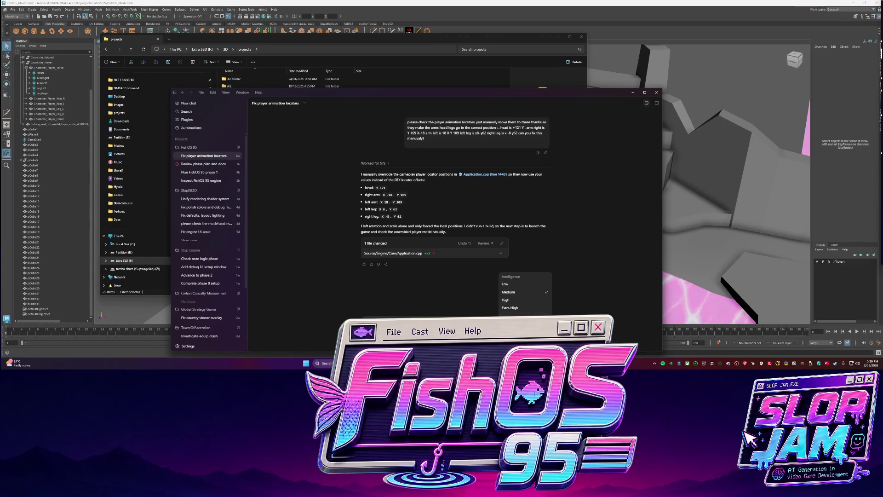
key("Escape")
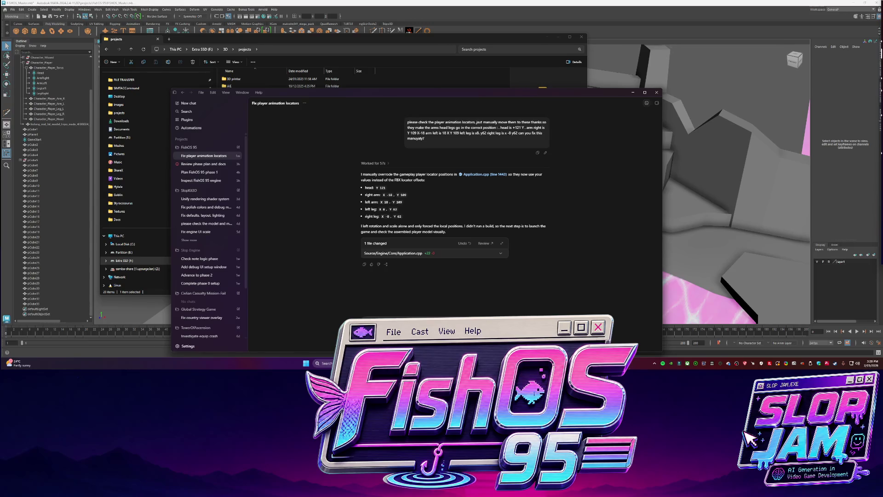
Send 'now do a build for me thanks' so Codex starts the CMake build.
key("Return")
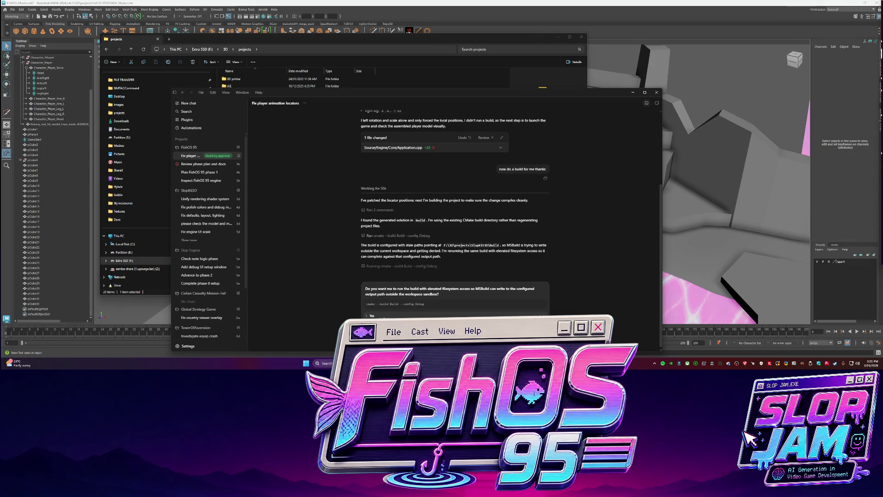
Grant Codex Full access and confirm 'Yes, continue anyway' so the Debug build succeeds.
key("Return")
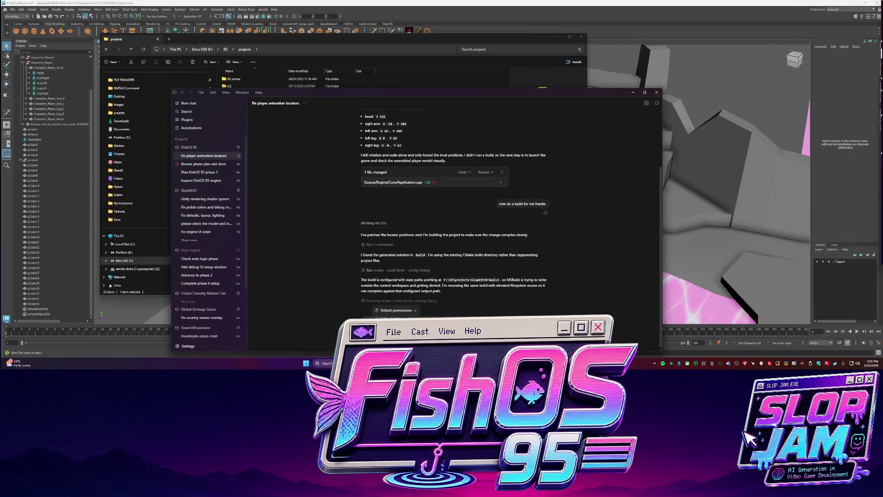
left_click(401, 326)
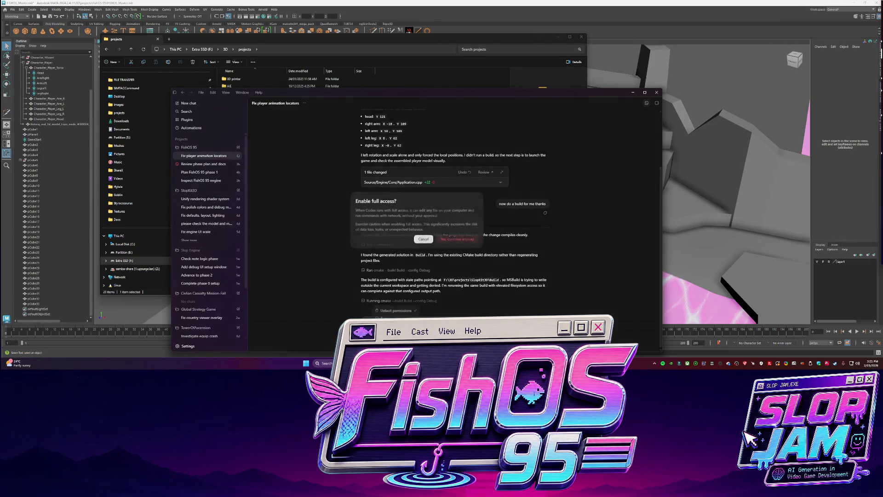
left_click(457, 238)
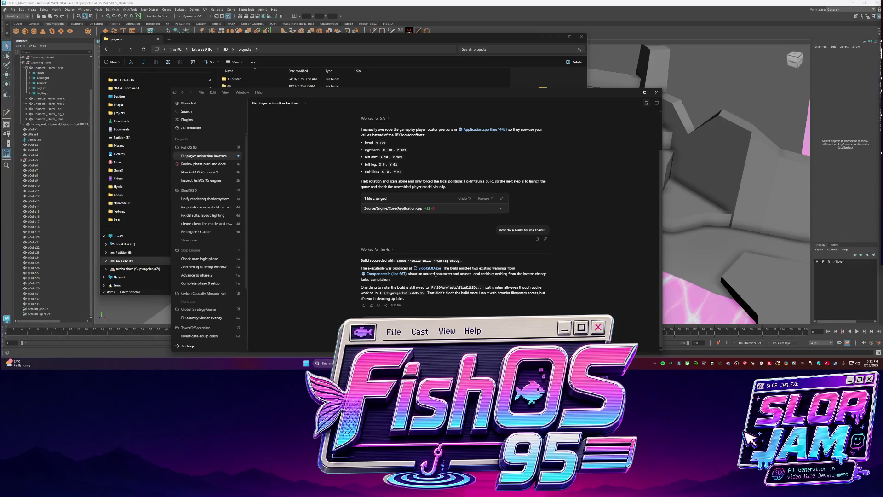
right_click(433, 273)
Show SlopKit3D.exe in Explorer, launch it to see the green goblin render, close it and return to Codex.
left_click(449, 302)
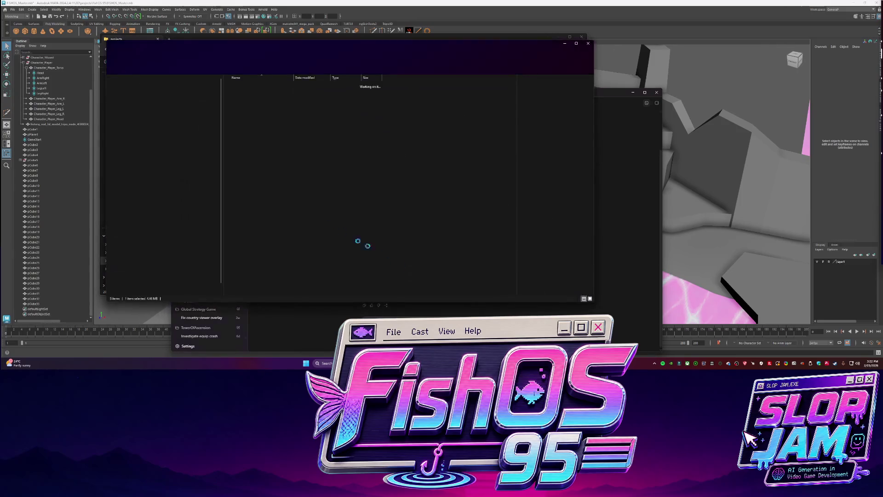
double_click(246, 94)
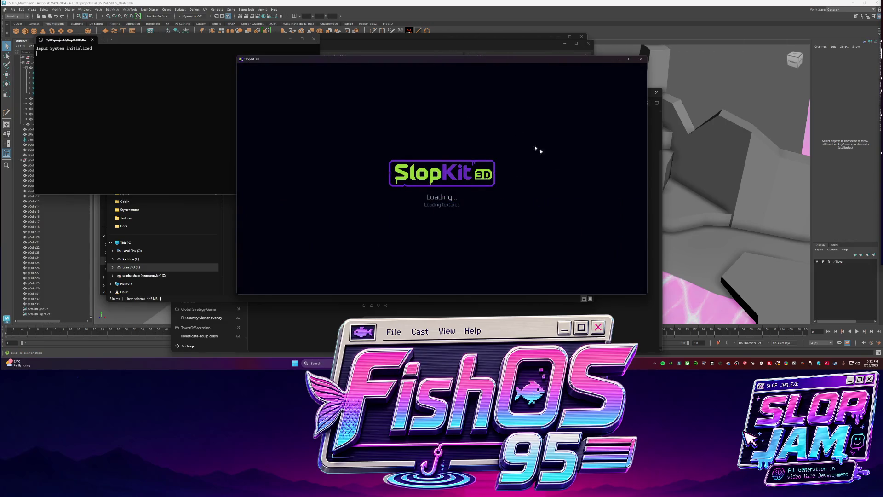
left_click(378, 48)
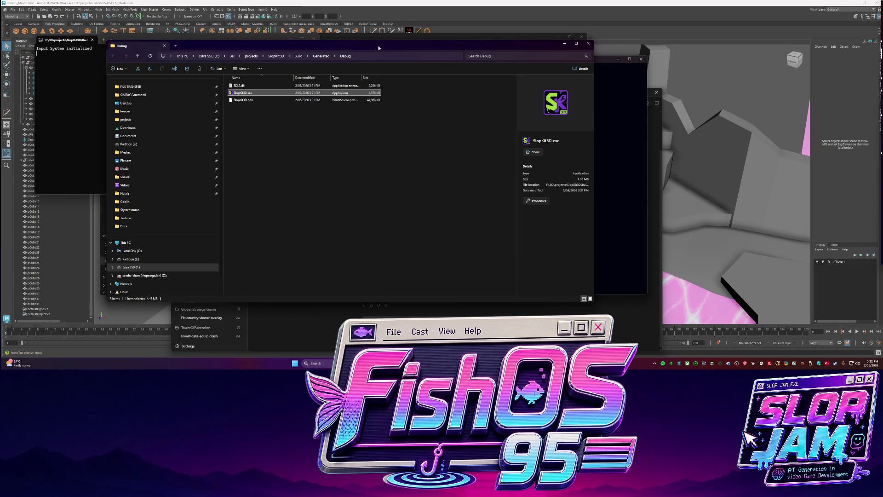
left_click(600, 232)
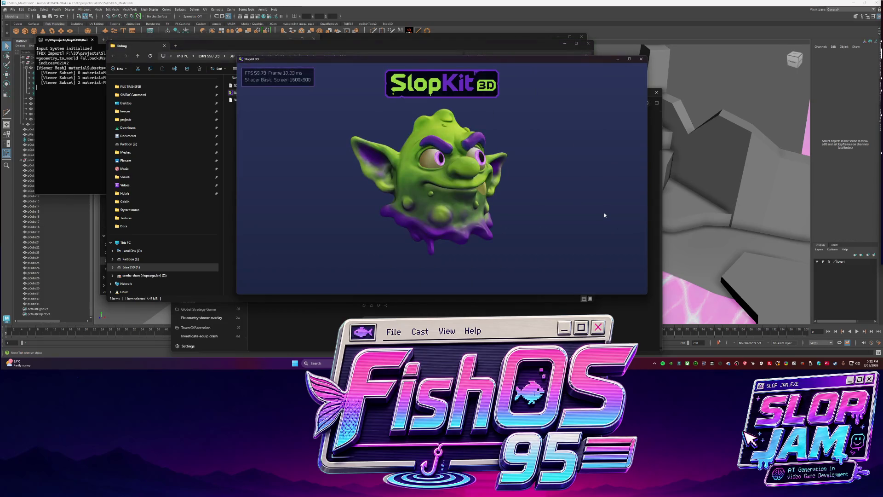
left_click(641, 59)
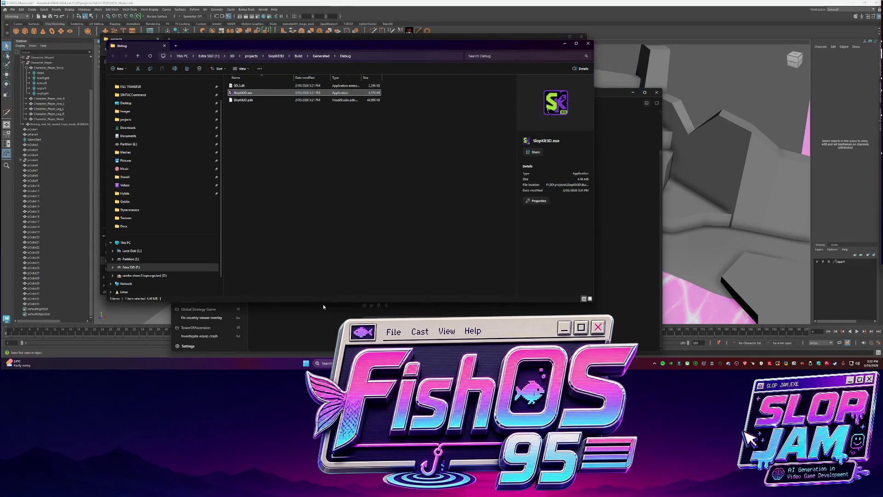
left_click(323, 319)
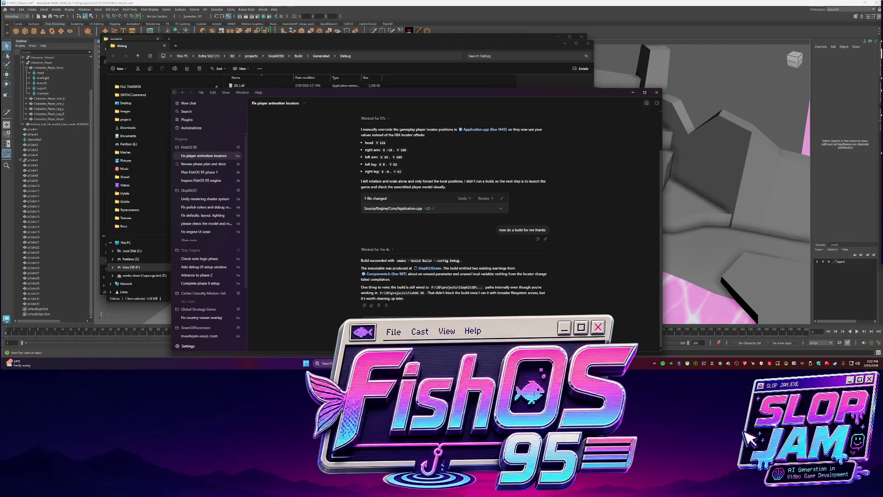
Return to the Fix player animation locators chat and dock the Codex window on the right half.
left_click(204, 199)
left_click(201, 157)
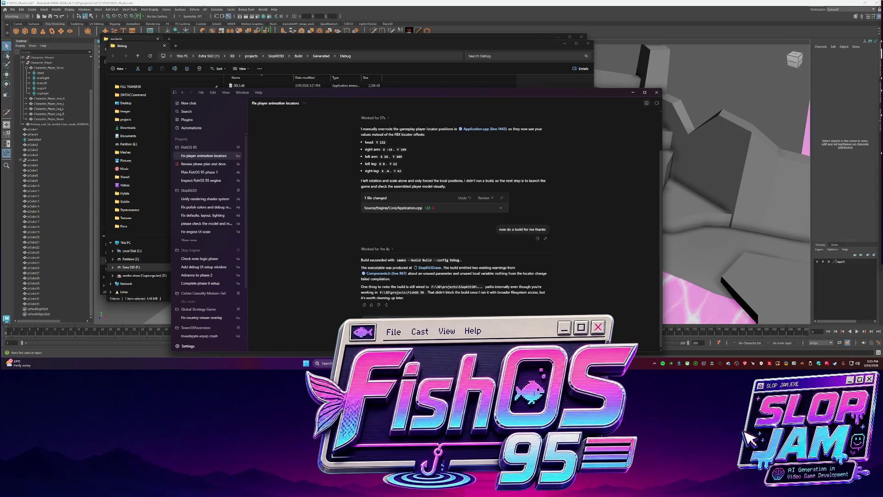
type("engine")
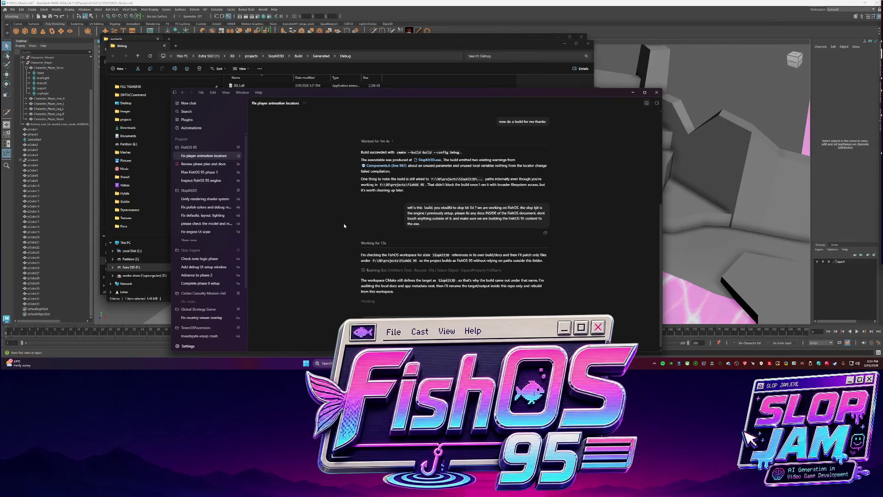
scroll(344, 223, "up", 1)
scroll(339, 230, "up", 2)
scroll(319, 233, "down", 3)
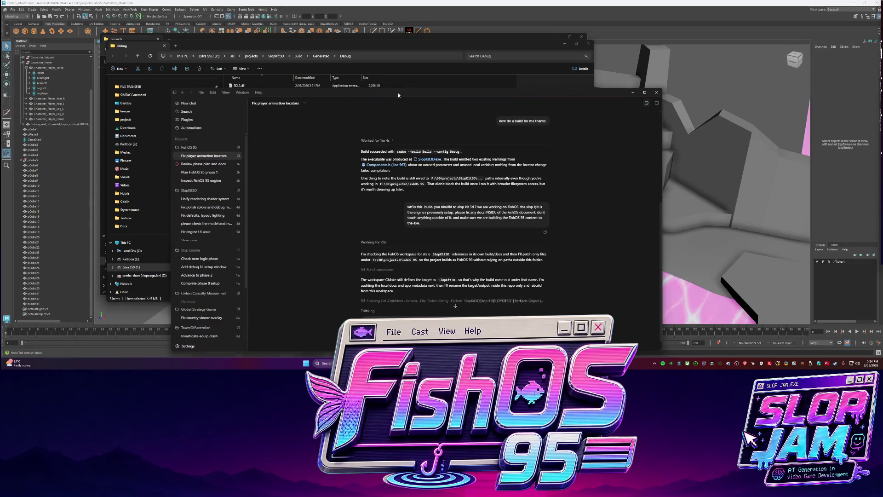
left_click_drag(399, 95, 880, 111)
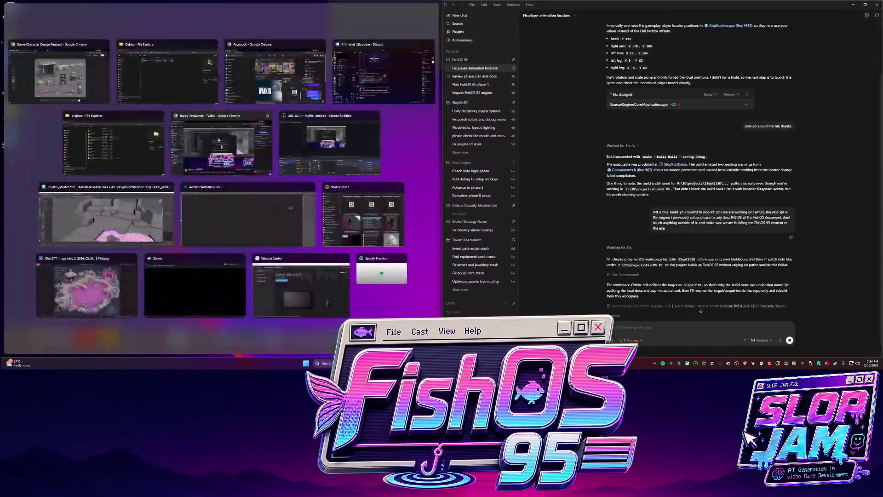
Snap Maya to the left half and delete the stray pCube1 box from the blockout.
left_click(109, 217)
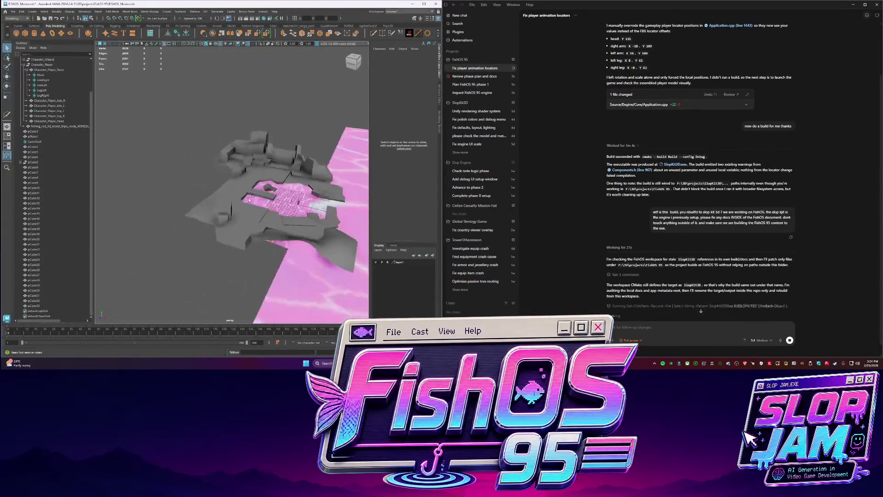
scroll(249, 200, "up", 5)
left_click(255, 180)
mouse_move(255, 180)
left_mouse_down("alt")
mouse_move(261, 156)
mouse_move(207, 190)
mouse_move(232, 186)
mouse_move(223, 171)
mouse_move(207, 207)
mouse_move(228, 262)
left_mouse_up("alt")
key("Delete")
Scale the box near the pink floor flat into a low, wide shape.
left_click(203, 193)
key("r")
left_click(232, 194)
left_click(223, 170)
left_click(185, 245)
key("w")
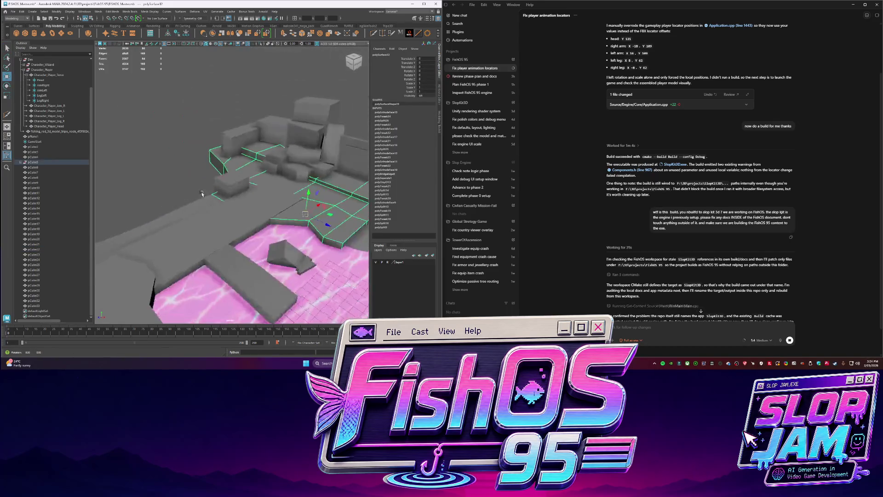
left_click(224, 197)
left_click_drag(224, 197, 256, 237, "alt")
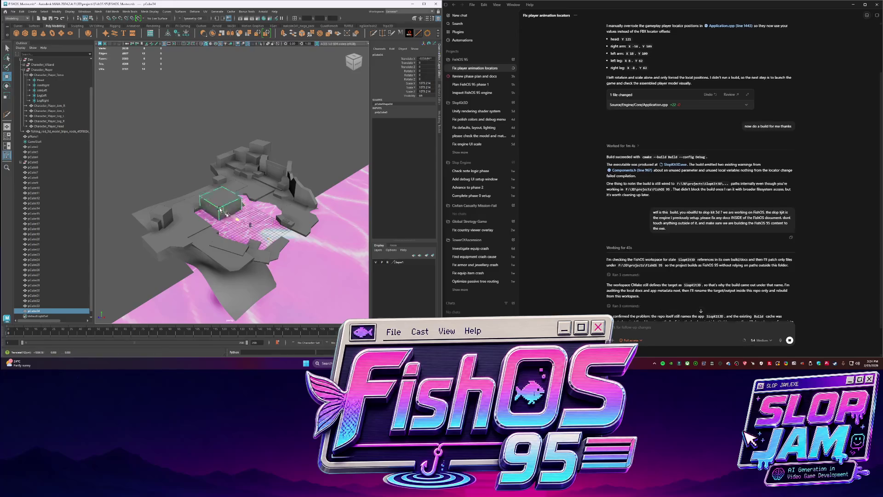
key("f")
left_click_drag(232, 177, 239, 192)
key("w")
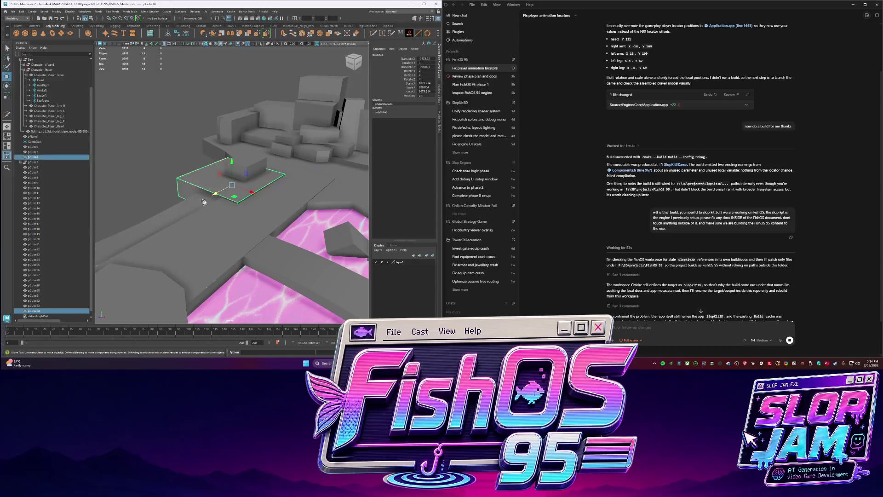
scroll(302, 188, "up", 3)
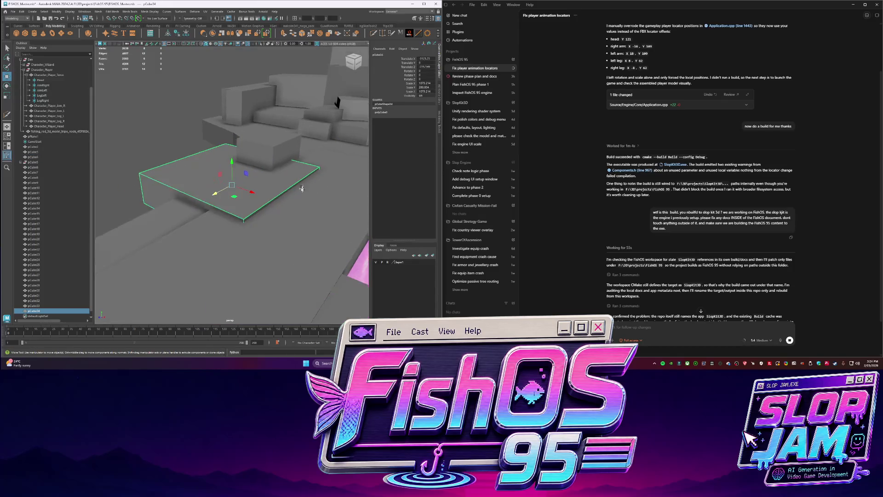
Stretch a face of the flattened box outward and bevel the resulting slab's edges.
left_click_drag(301, 188, 260, 186, "alt")
scroll(259, 187, "up", 3)
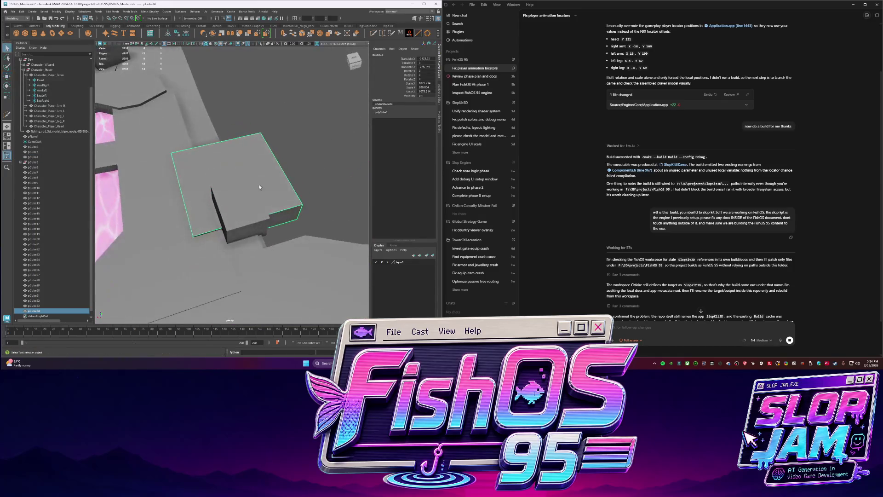
key("F10")
mouse_move(246, 225)
left_mouse_down()
mouse_move(268, 267)
mouse_move(247, 193)
left_mouse_up()
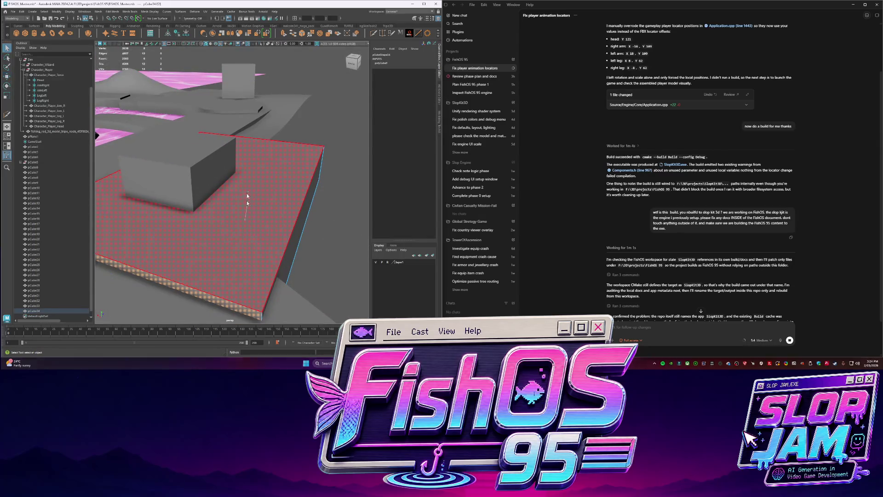
left_click(256, 278)
left_click(245, 242)
key("ctrl+b")
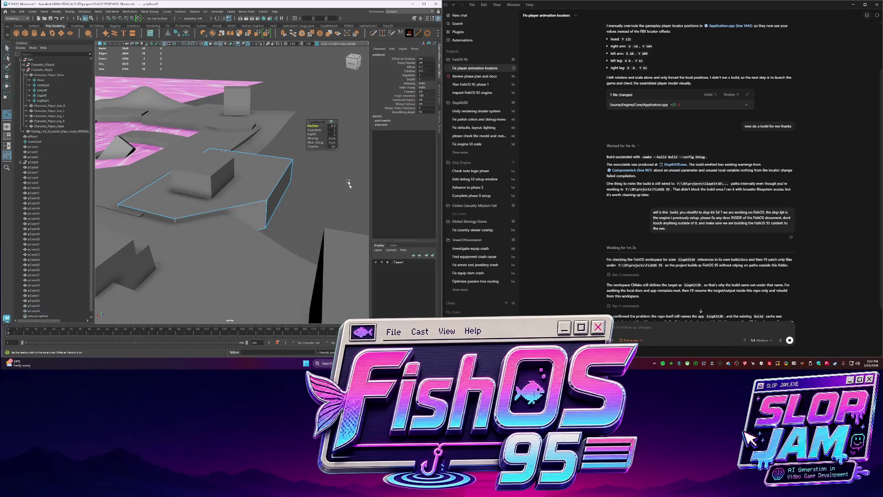
left_click_drag(245, 243, 185, 211, "alt")
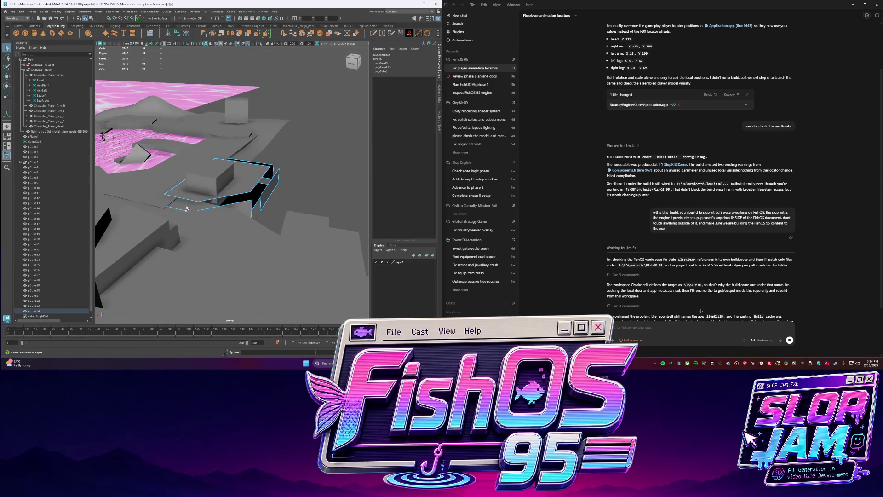
Inspect the slab and frame the grey box from a new angle.
left_click(185, 212)
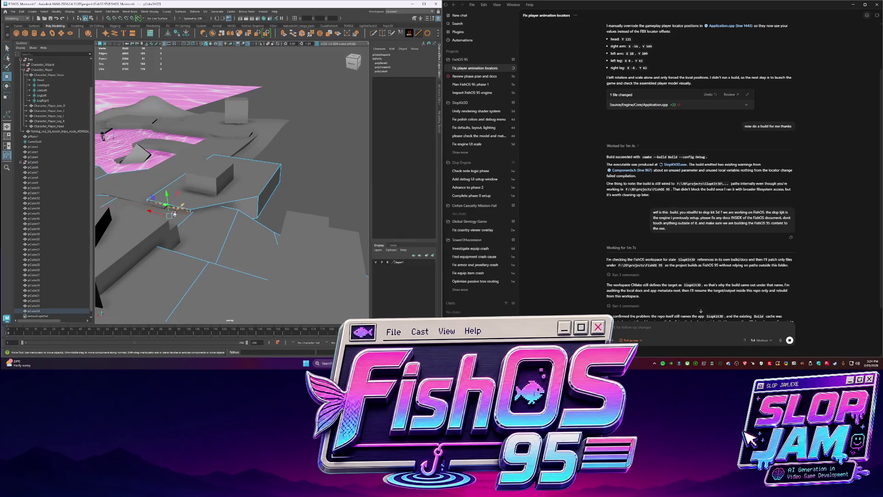
mouse_move(178, 212)
left_mouse_down("alt")
mouse_move(334, 195)
mouse_move(270, 198)
left_mouse_up("alt")
left_click(293, 196)
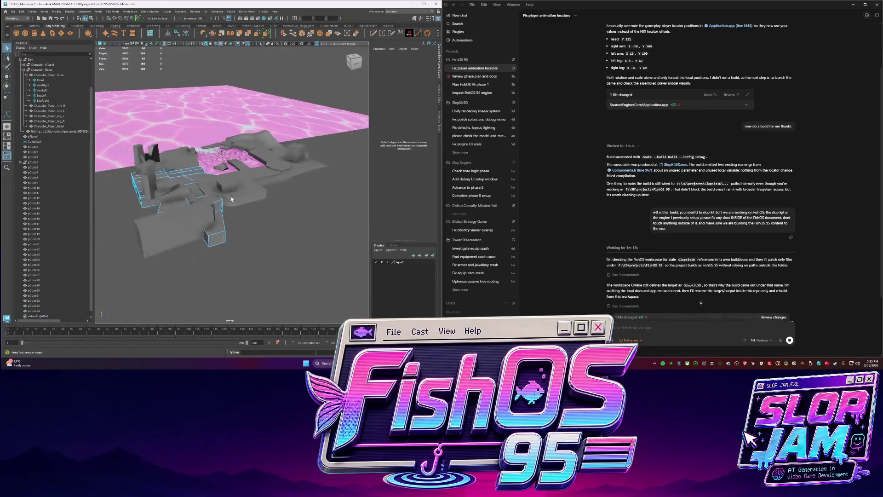
left_click(234, 192)
key("f")
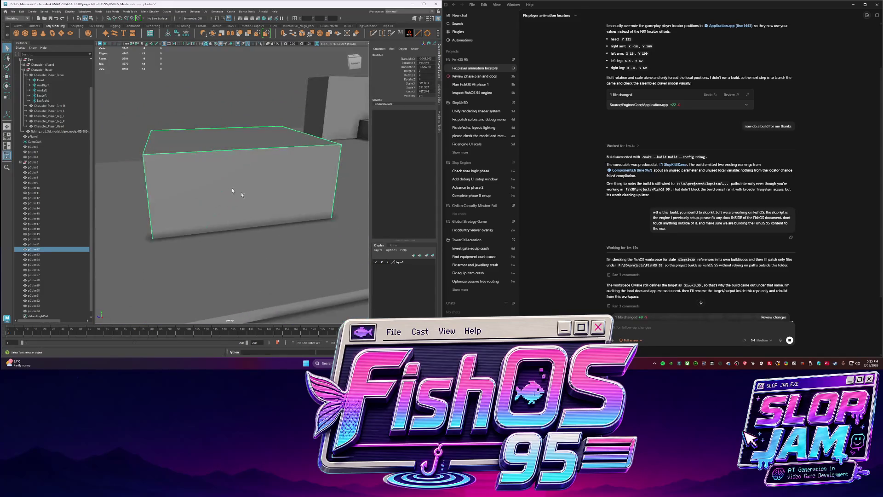
scroll(218, 139, "down", 3)
left_click_drag(218, 140, 271, 178, "alt")
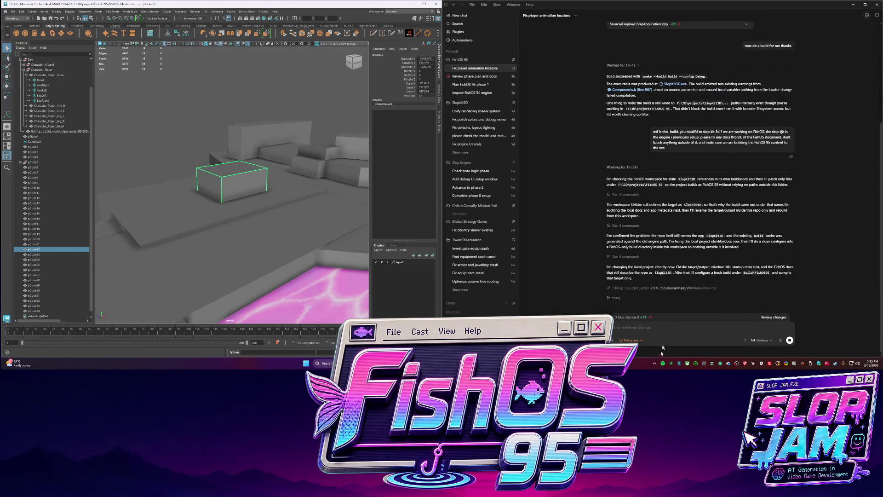
Dismiss the chat's run location menu, then select and frame the stepped platform mesh.
left_click(632, 340)
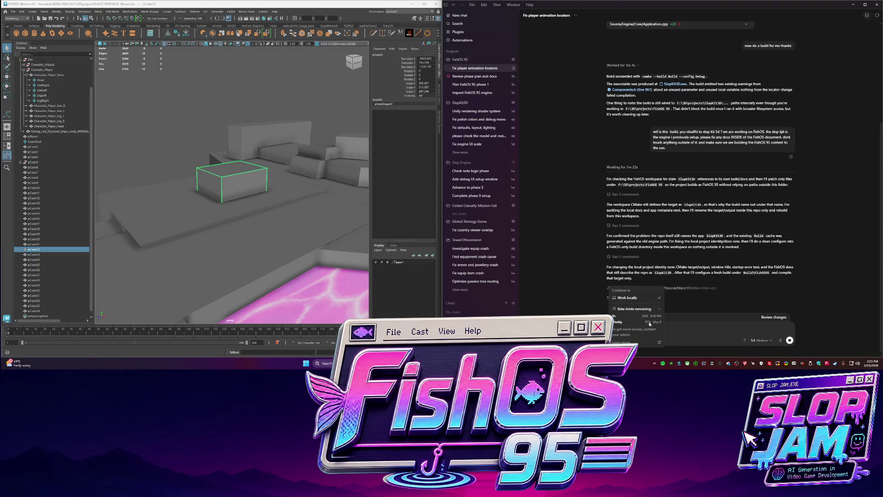
left_click(563, 268)
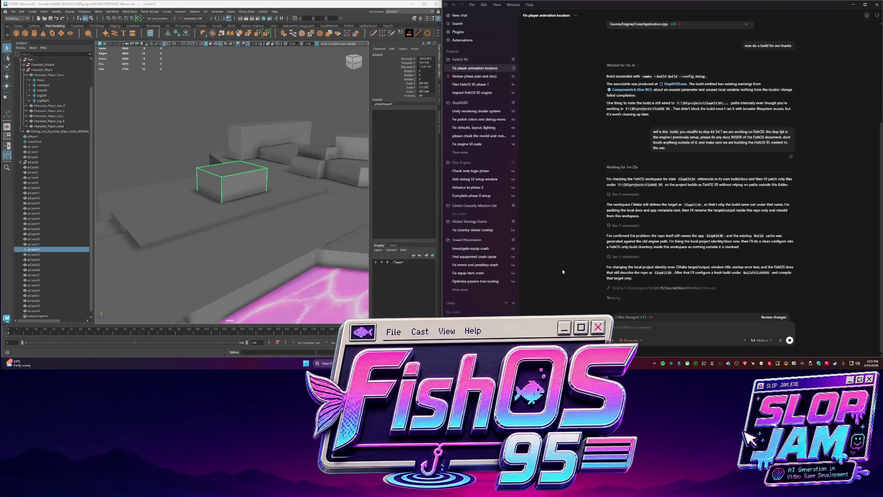
mouse_move(276, 207)
left_mouse_down("alt")
mouse_move(287, 229)
mouse_move(244, 197)
mouse_move(239, 234)
left_mouse_up("alt")
left_click(244, 196)
key("f")
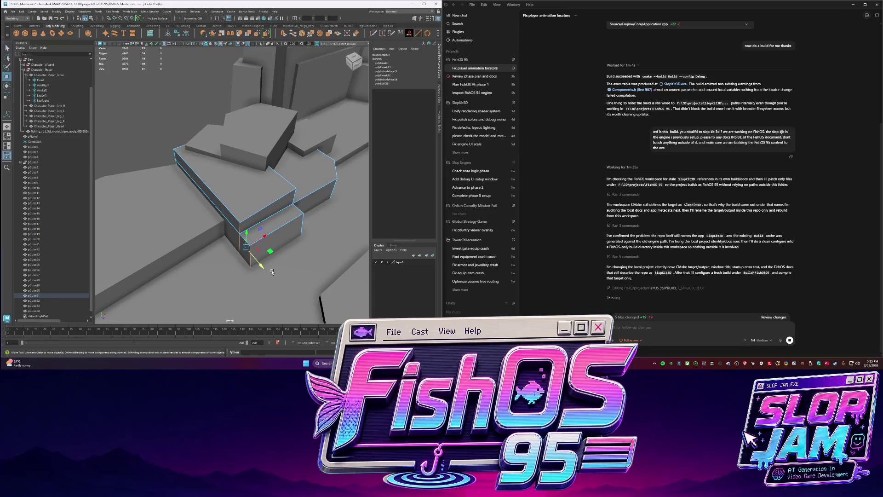
Pull the platform's corner vertex outward to reshape its edge, then reframe the box.
mouse_move(270, 256)
left_mouse_down()
mouse_move(227, 261)
mouse_move(287, 222)
mouse_move(244, 177)
mouse_move(255, 174)
left_mouse_up()
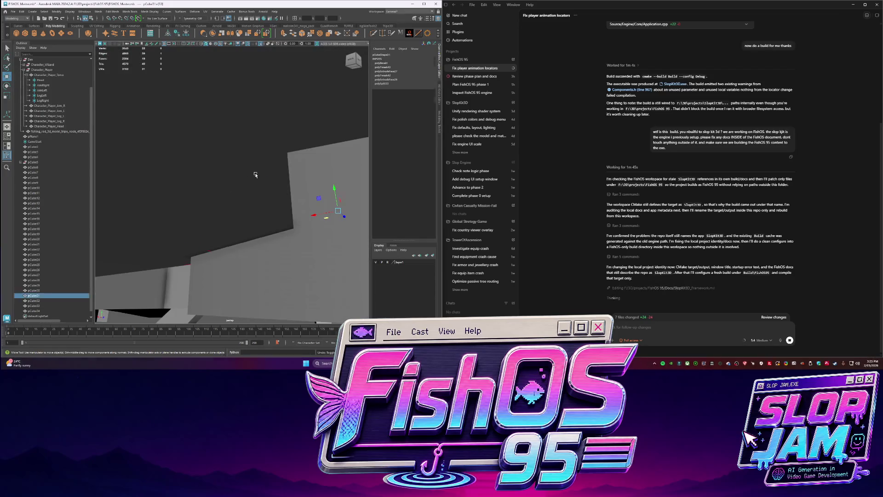
key("f")
scroll(246, 198, "down", 3)
left_click(245, 199)
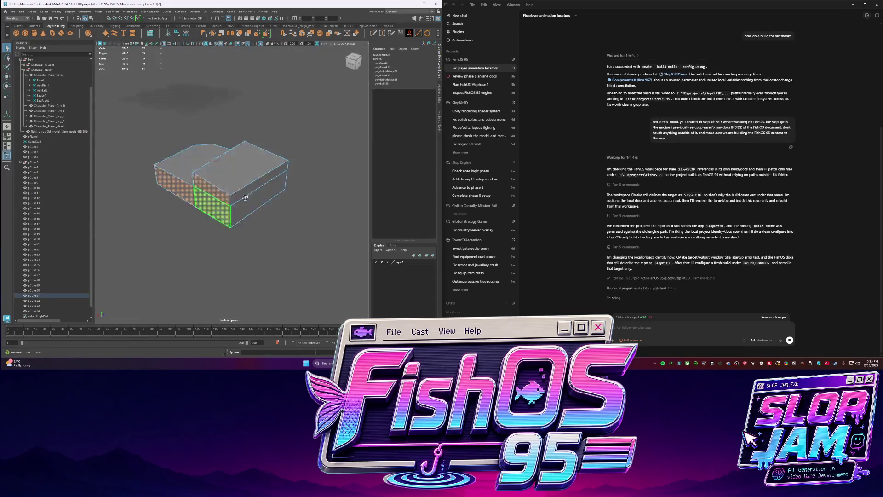
Swing the view past the wizard and frame a gray box in the level.
left_click_drag(245, 198, 220, 192, "alt")
mouse_move(185, 167)
left_mouse_down("alt")
mouse_move(162, 181)
mouse_move(237, 215)
mouse_move(207, 226)
mouse_move(292, 208)
mouse_move(279, 202)
mouse_move(281, 231)
left_mouse_up("alt")
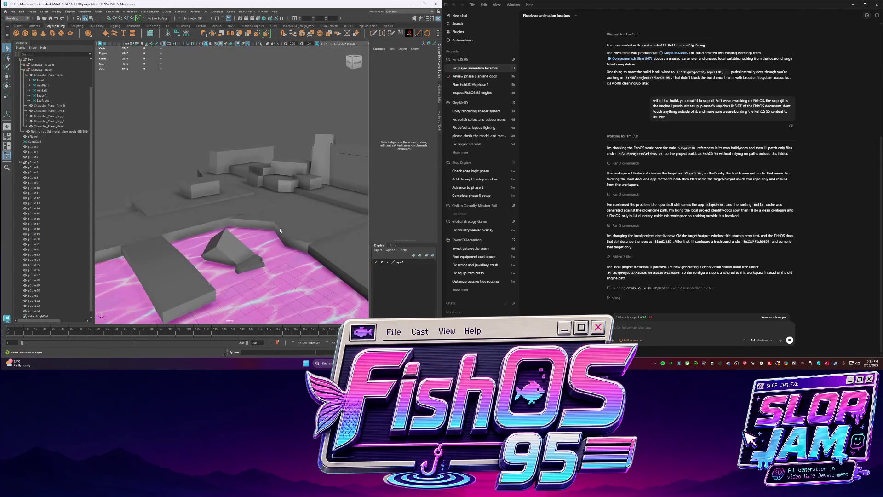
mouse_move(345, 227)
left_mouse_down("alt")
mouse_move(210, 266)
mouse_move(262, 117)
mouse_move(185, 171)
mouse_move(207, 131)
left_mouse_up("alt")
left_click(185, 170)
key("f")
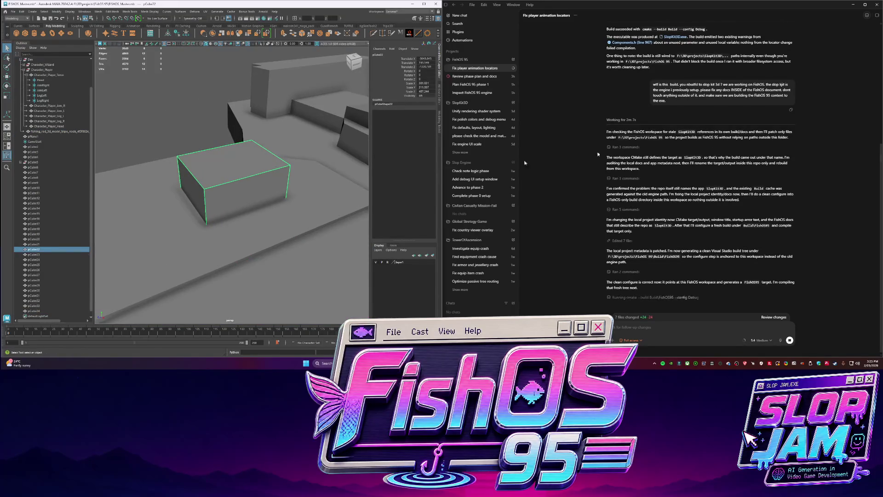
mouse_move(260, 183)
left_mouse_down("alt")
mouse_move(193, 191)
mouse_move(218, 214)
left_mouse_up("alt")
Duplicate the gray box with Ctrl+D and flatten the copy into a thin slab beside it.
key("w")
key("F11")
left_click(218, 215)
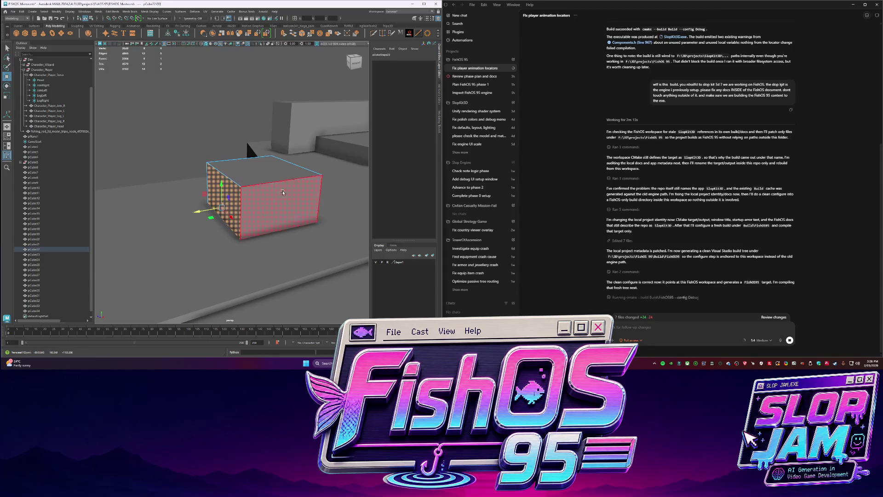
left_click_drag(276, 207, 266, 193, "alt")
right_click_drag(267, 193, 281, 177)
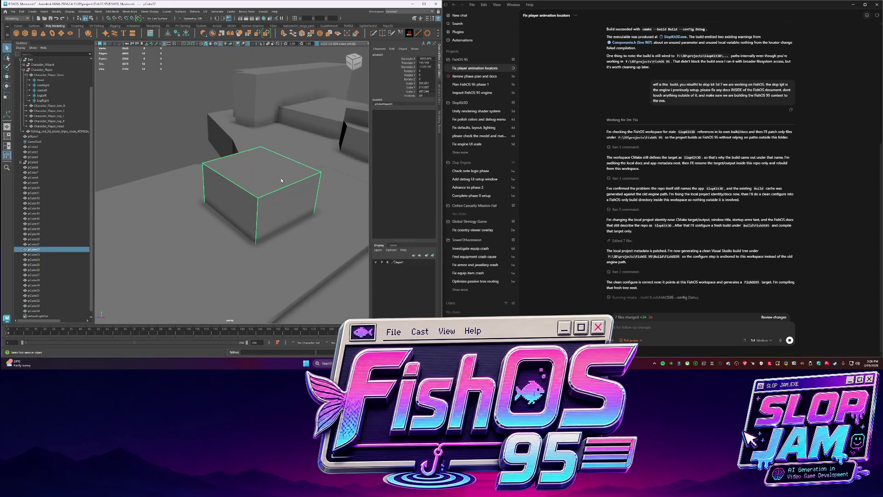
key("ctrl+d")
mouse_move(271, 199)
left_mouse_down()
mouse_move(213, 227)
mouse_move(195, 222)
mouse_move(260, 216)
mouse_move(302, 270)
mouse_move(301, 292)
mouse_move(260, 209)
left_mouse_up()
Undo the accidental scaling applied to the wizard character.
key("r")
left_click(264, 236)
key("ctrl+z")
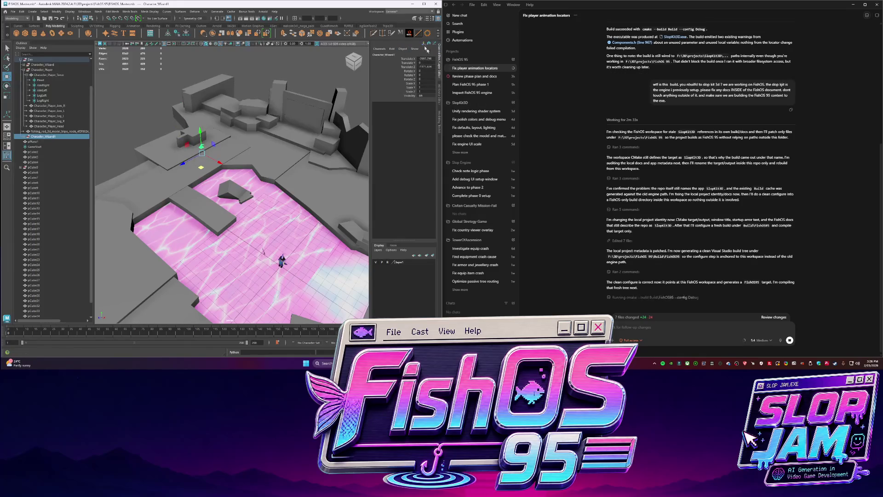
Select the full wizard character and rotate it to face a new direction.
left_click(440, 115)
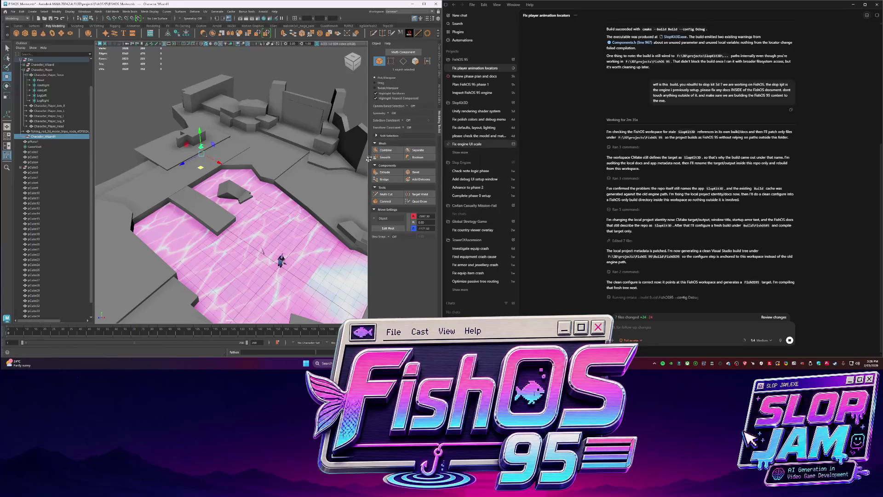
key("f")
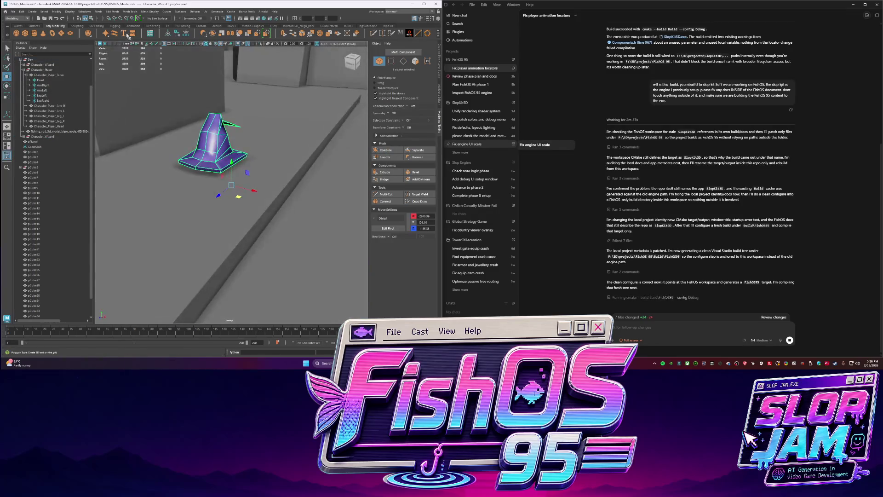
key("ctrl+z")
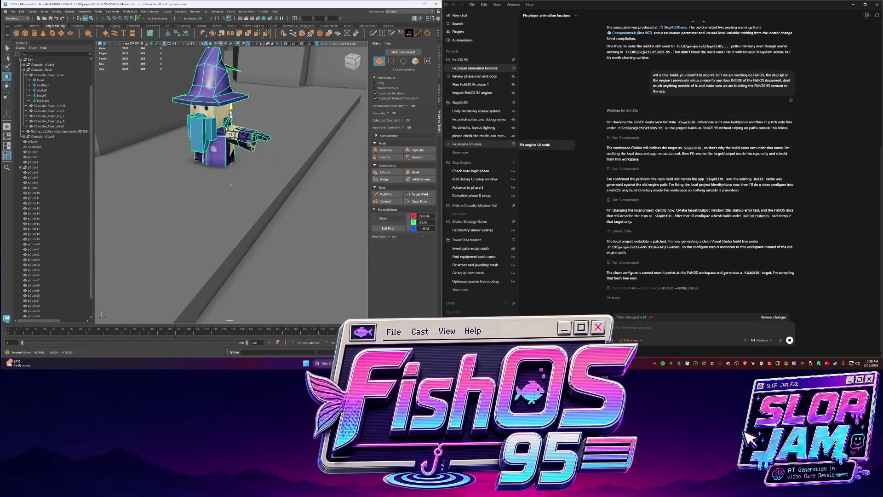
left_click_drag(240, 88, 278, 206, "alt")
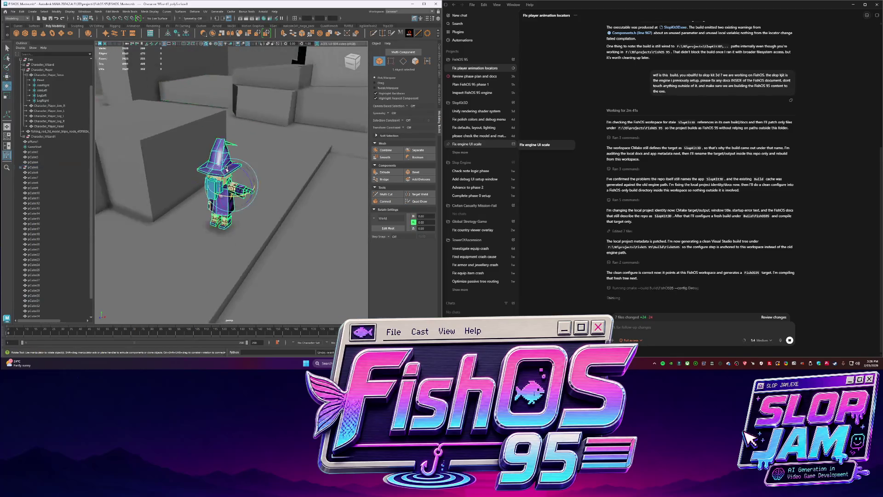
key("e")
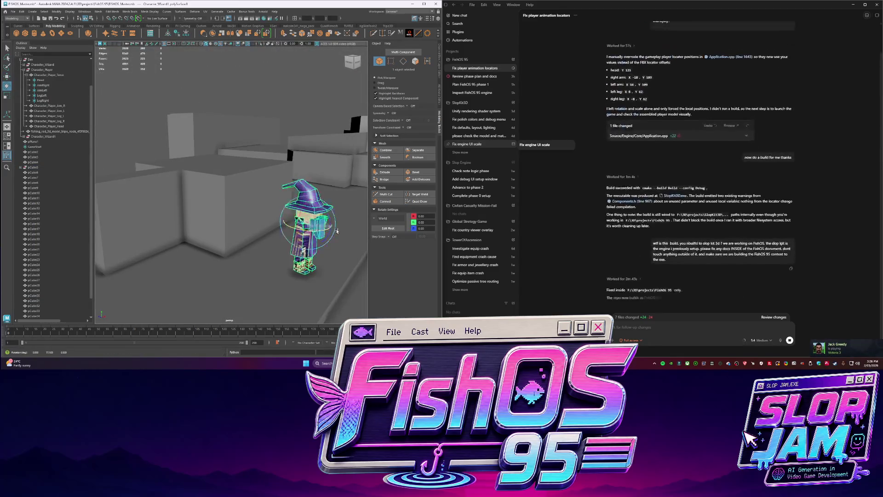
key("w")
mouse_move(228, 207)
left_mouse_down("alt")
mouse_move(271, 179)
mouse_move(230, 174)
left_mouse_up("alt")
scroll(271, 180, "up", 3)
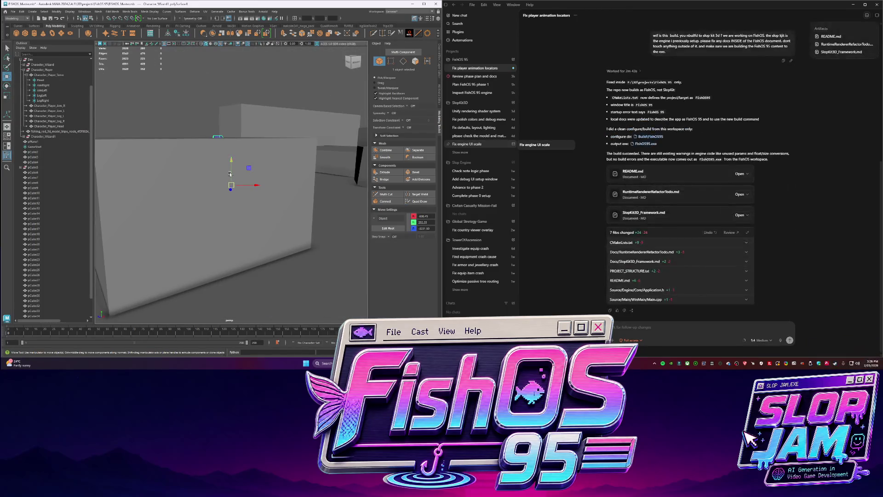
Delete the duplicate front wizard PROP from the Outliner and frame the remaining wizard.
key("q")
left_click(191, 190)
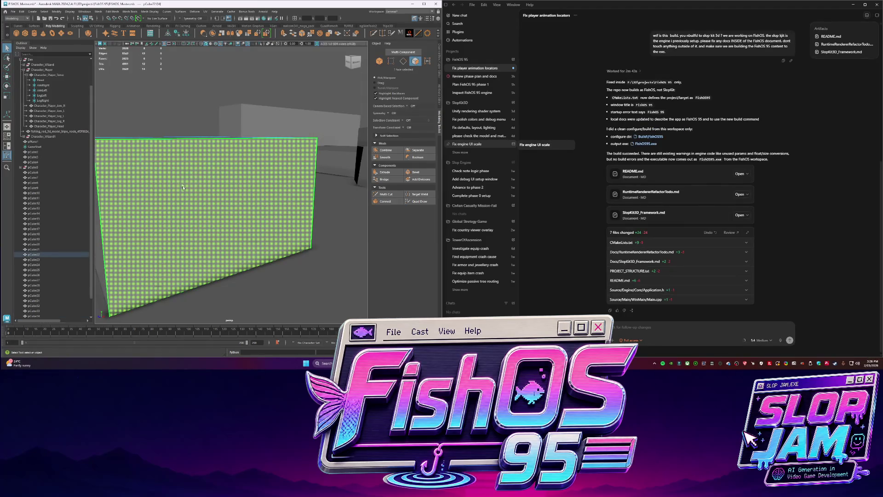
scroll(183, 187, "down", 5)
left_click(180, 200)
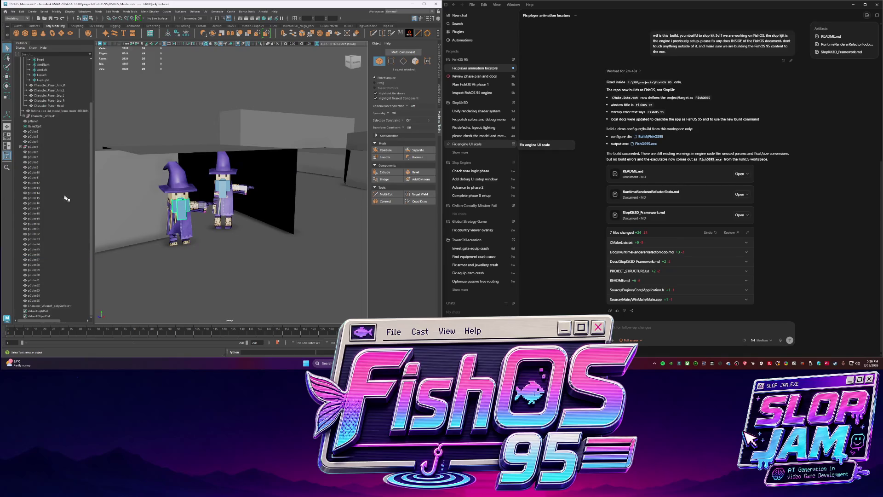
scroll(67, 199, "up", 3)
left_click(47, 85)
key("Delete")
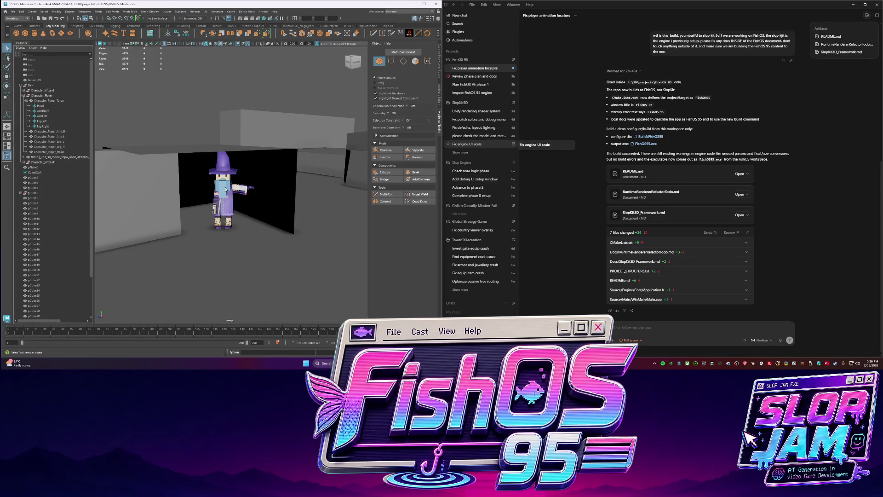
scroll(228, 186, "down", 3)
key("w")
key("f")
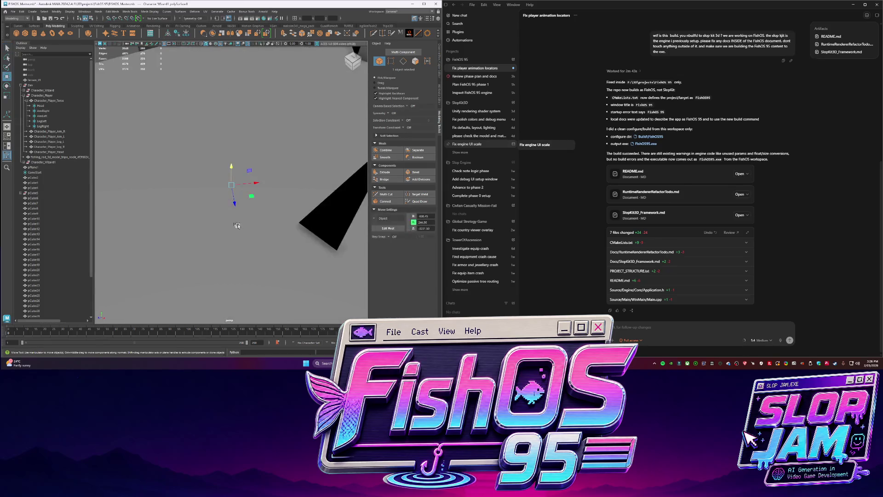
mouse_move(247, 196)
left_mouse_down("alt")
mouse_move(215, 181)
mouse_move(202, 243)
mouse_move(256, 213)
mouse_move(222, 186)
mouse_move(230, 178)
left_mouse_up("alt")
Adjust a face of the wall box, then scale the whole wall from a low side view.
left_click(226, 184)
key("w")
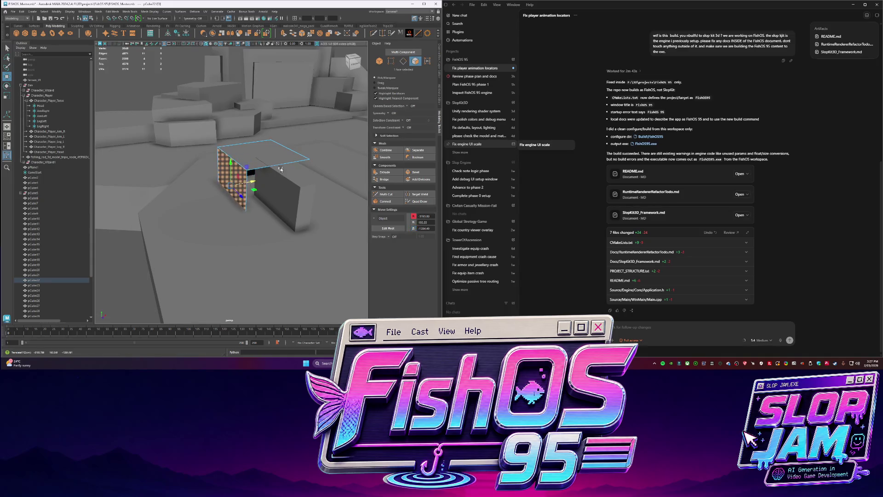
left_click_drag(281, 169, 186, 194, "alt")
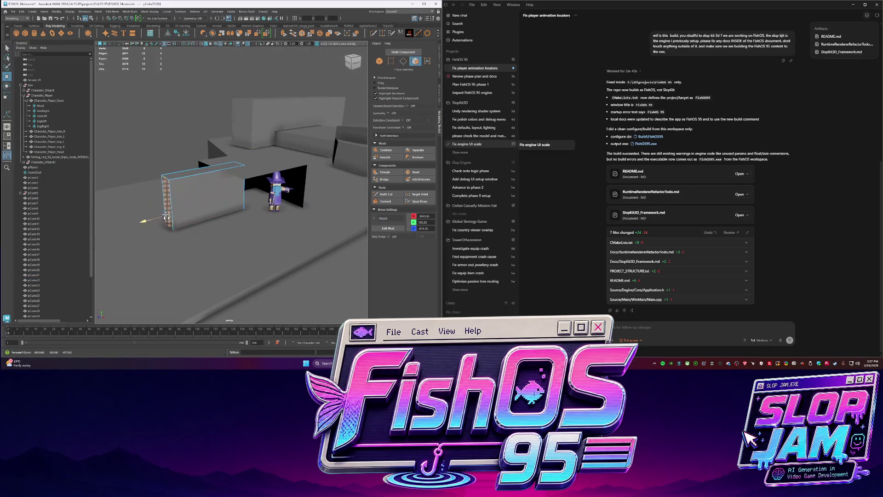
key("f")
left_click_drag(166, 217, 227, 180, "alt")
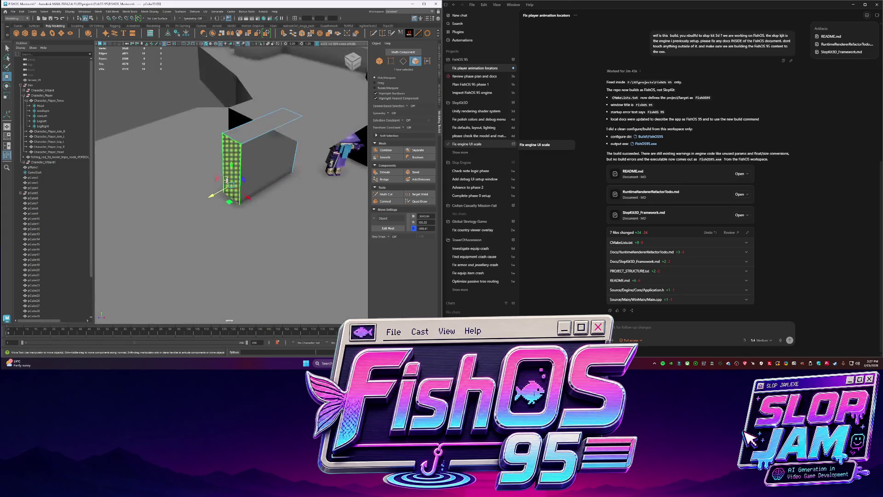
right_click_drag(226, 179, 251, 155)
key("r")
mouse_move(231, 188)
left_mouse_down("alt")
mouse_move(302, 180)
mouse_move(274, 197)
mouse_move(191, 190)
left_mouse_up("alt")
key("w")
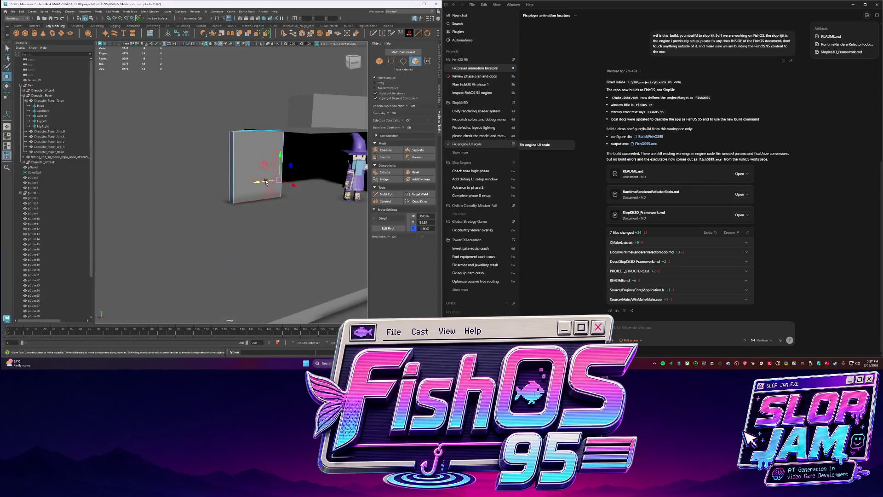
Move and scale the wall so it stands next to the wizard, then frame it.
key("q")
left_click_drag(165, 181, 172, 195, "alt")
left_click(172, 195)
key("w")
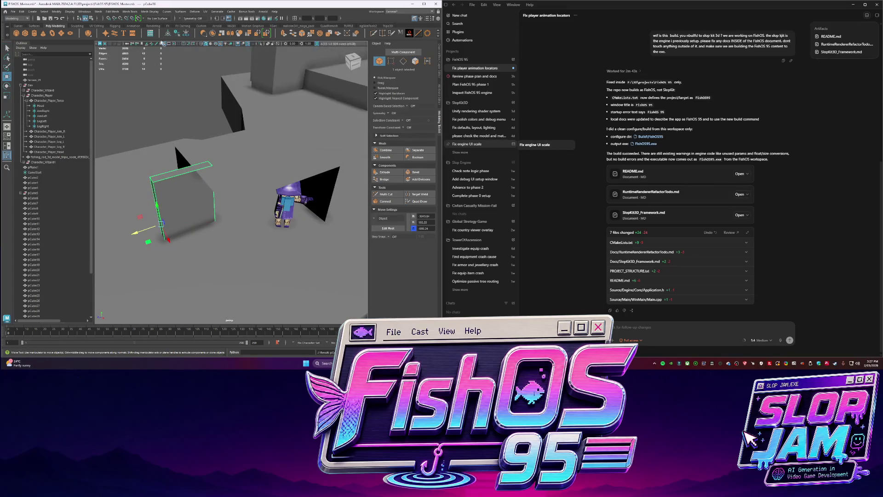
left_click_drag(258, 101, 184, 215, "alt")
key("r")
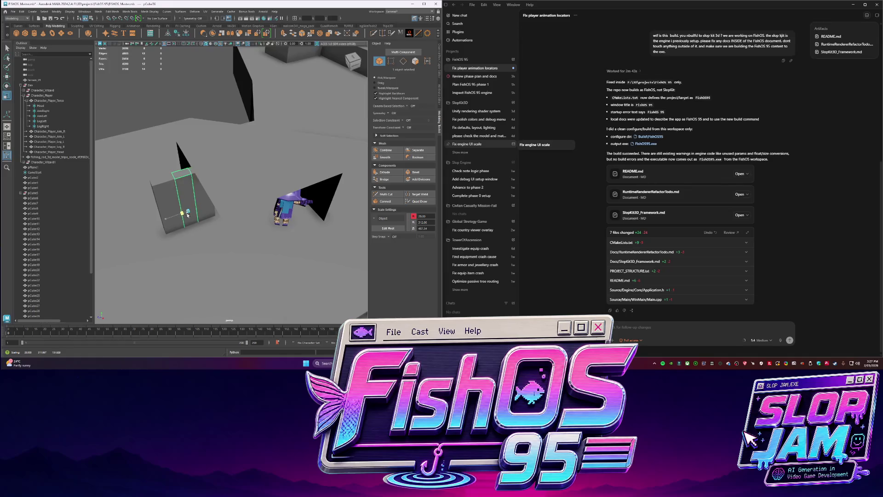
left_click_drag(177, 230, 307, 228)
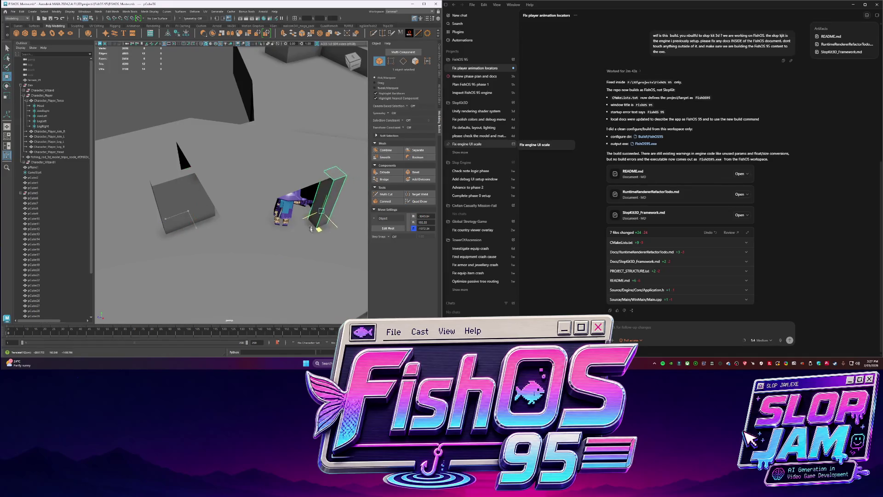
key("f")
Edit the wall's top face and resize the pillar into a thin upright slab, checking it from above.
key("F11")
left_click(237, 79)
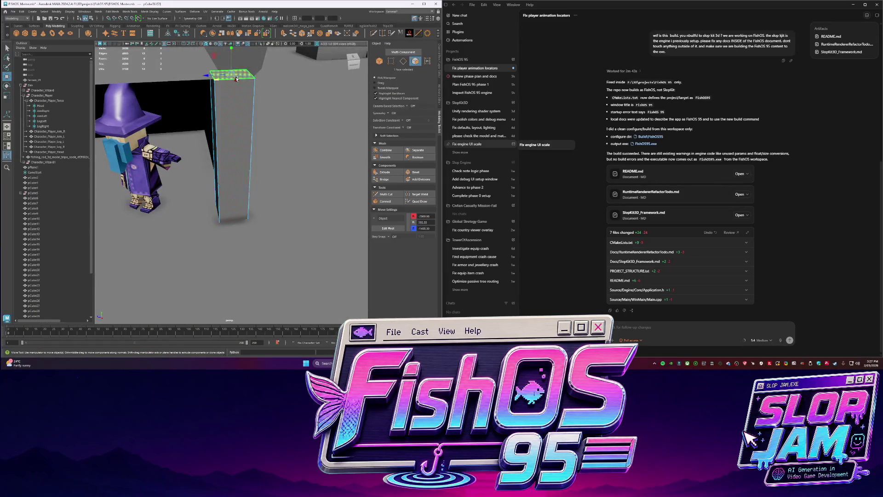
mouse_move(233, 70)
left_mouse_down("alt")
mouse_move(266, 173)
mouse_move(223, 186)
left_mouse_up("alt")
key("q")
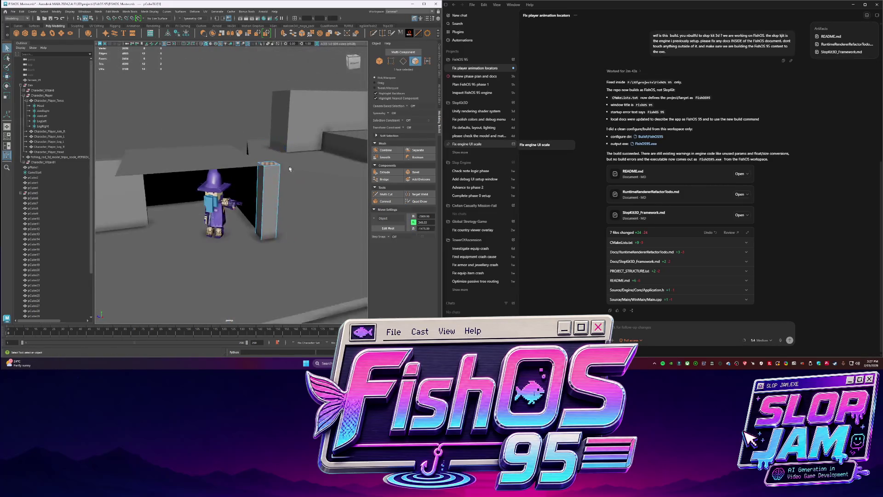
key("F8")
mouse_move(223, 185)
left_mouse_down("alt")
mouse_move(193, 235)
mouse_move(265, 190)
mouse_move(197, 216)
mouse_move(236, 202)
left_mouse_up("alt")
key("w")
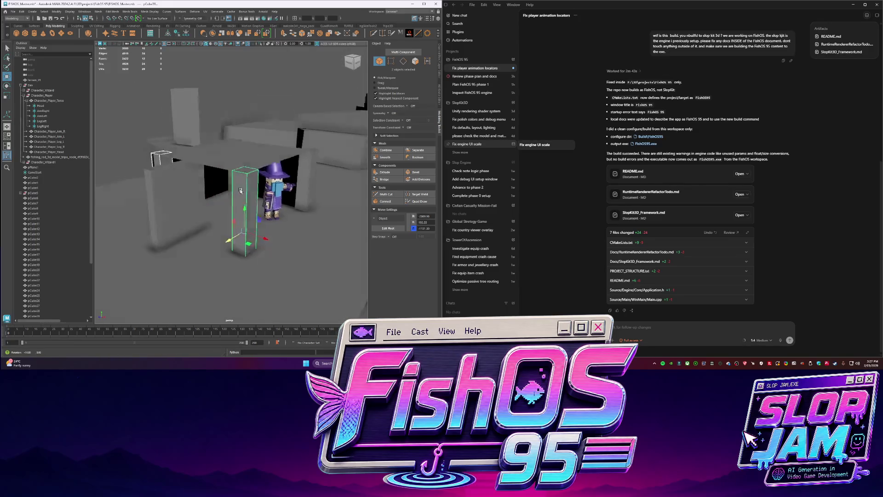
key("r")
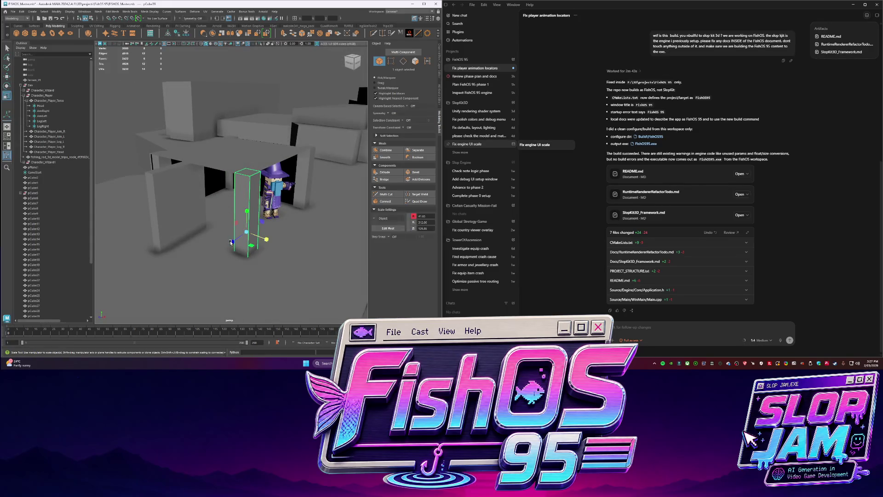
mouse_move(246, 241)
left_mouse_down("alt")
mouse_move(245, 182)
mouse_move(216, 184)
mouse_move(241, 176)
mouse_move(233, 193)
mouse_move(239, 172)
left_mouse_up("alt")
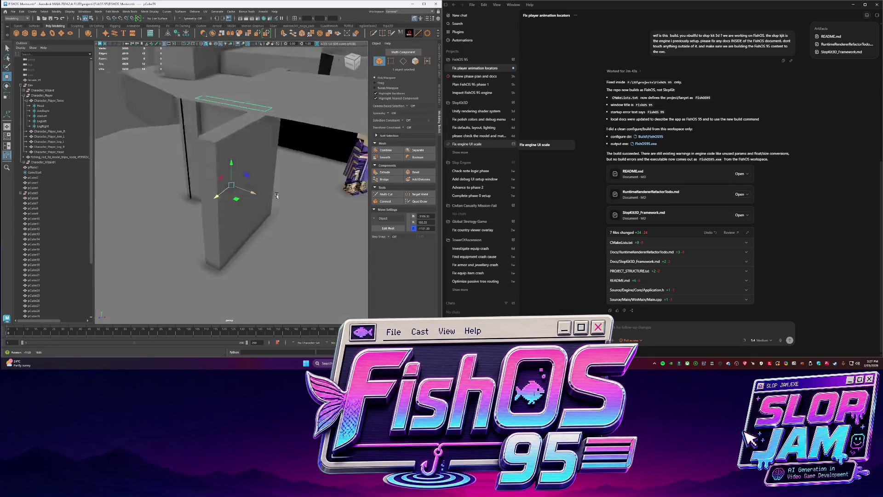
scroll(238, 172, "down", 5)
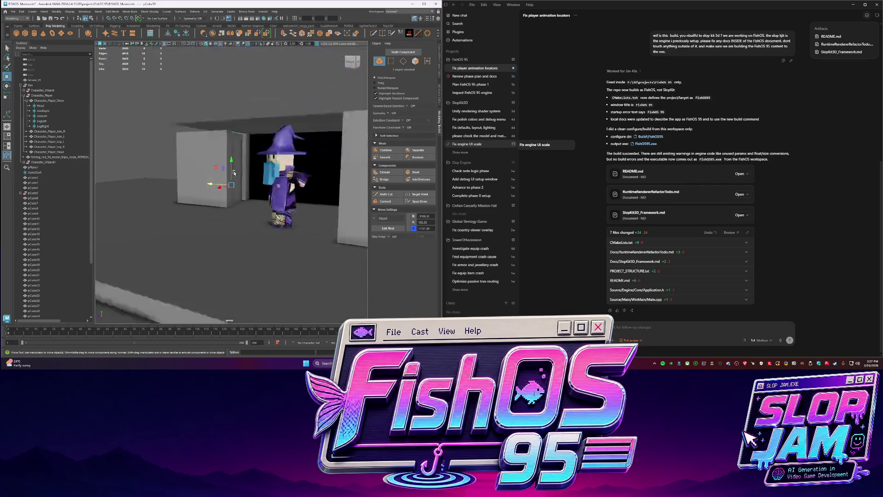
Select the flat slab above the wizard and get at its top face in face mode.
left_click_drag(239, 173, 256, 127, "alt")
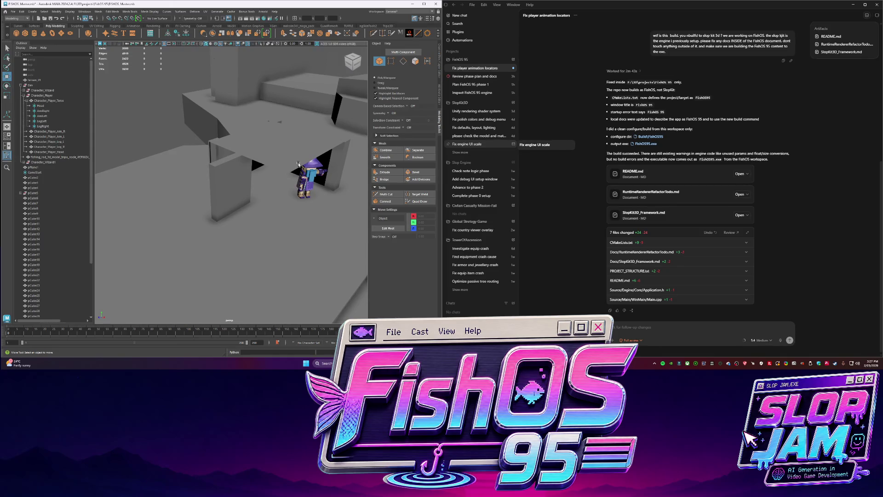
left_click_drag(297, 164, 235, 161, "alt")
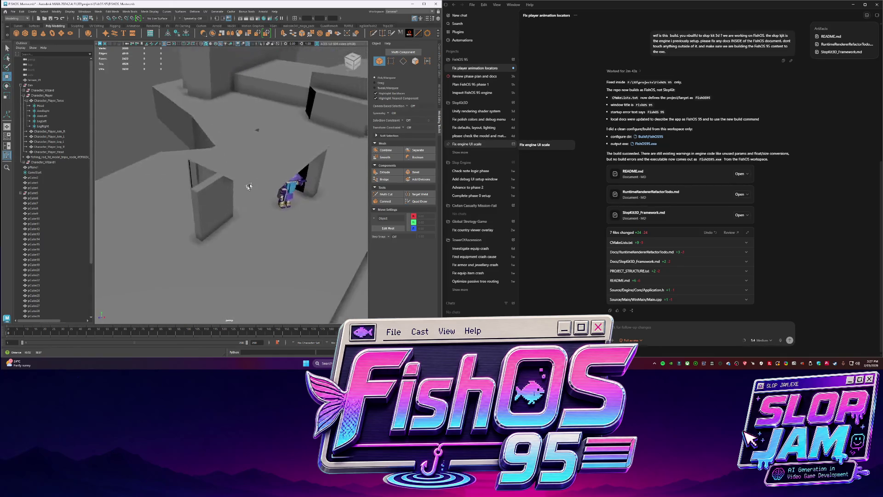
left_click(234, 161)
key("F11")
left_click(272, 176)
key("ctrl+z")
key("F8")
left_click_drag(274, 171, 248, 159, "alt")
Extrude the slab's top face upward, undoing once and redoing it for the right thickness.
left_click(249, 159)
key("ctrl+e")
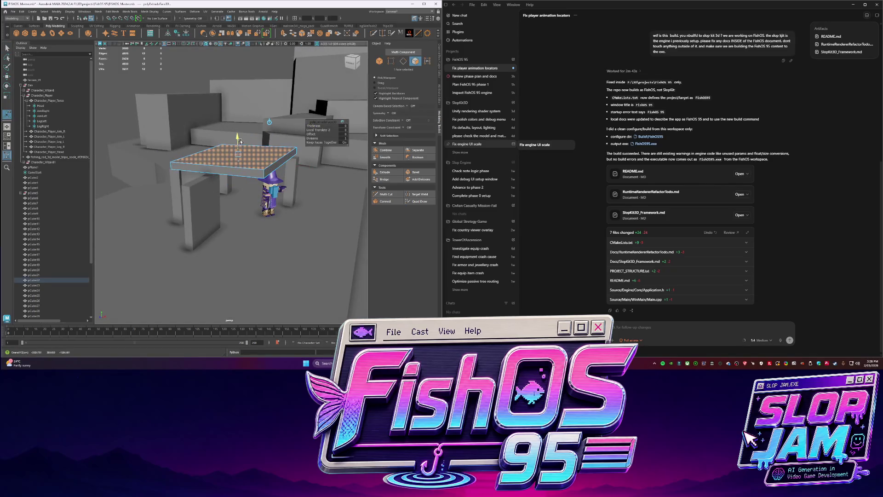
key("ctrl+z")
key("ctrl+z")
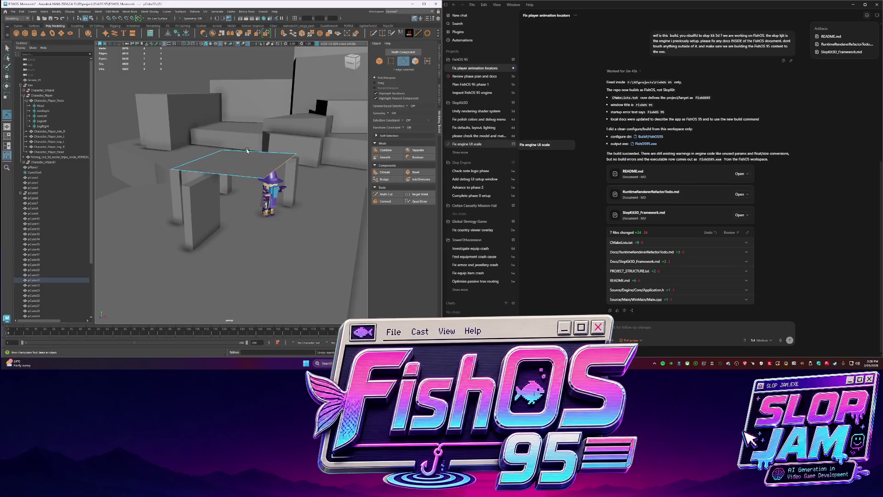
left_click(263, 168)
key("ctrl+e")
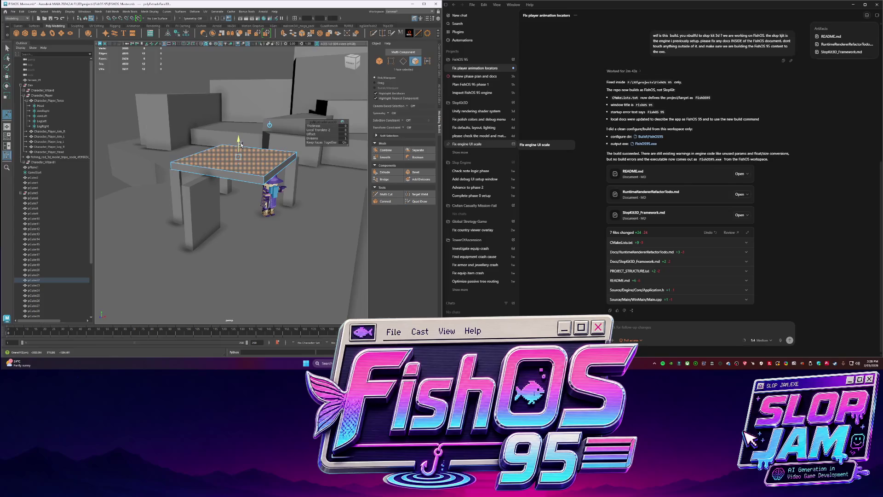
left_click_drag(239, 143, 230, 186, "alt")
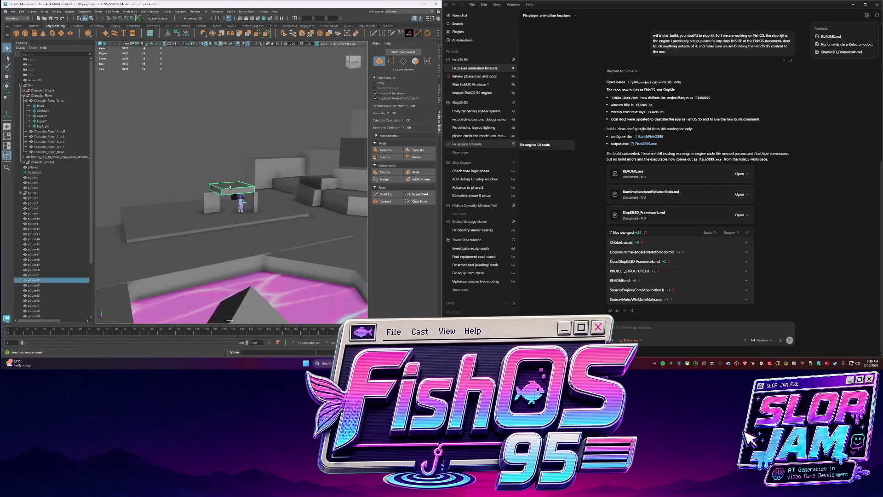
Bevel the thickened slab from its top face so it gets a sloped rim.
key("f")
left_click(225, 209)
key("ctrl+b")
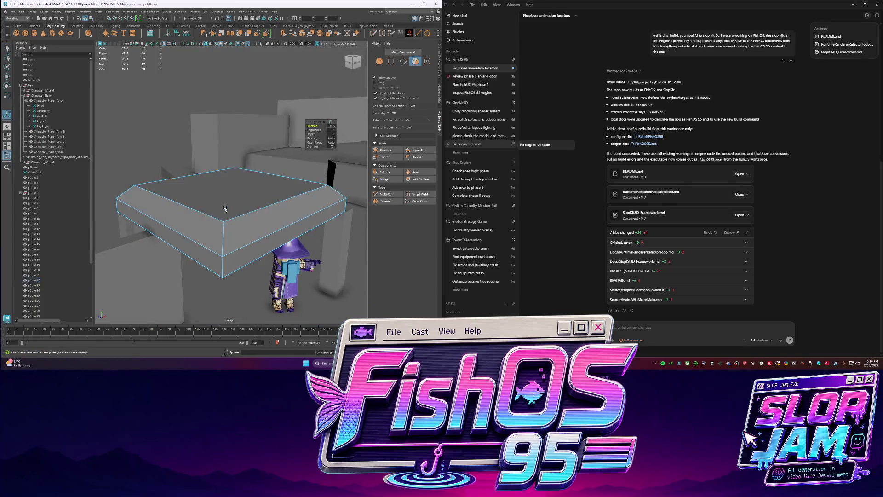
mouse_move(319, 128)
left_mouse_down("alt")
mouse_move(152, 145)
mouse_move(269, 224)
left_mouse_up("alt")
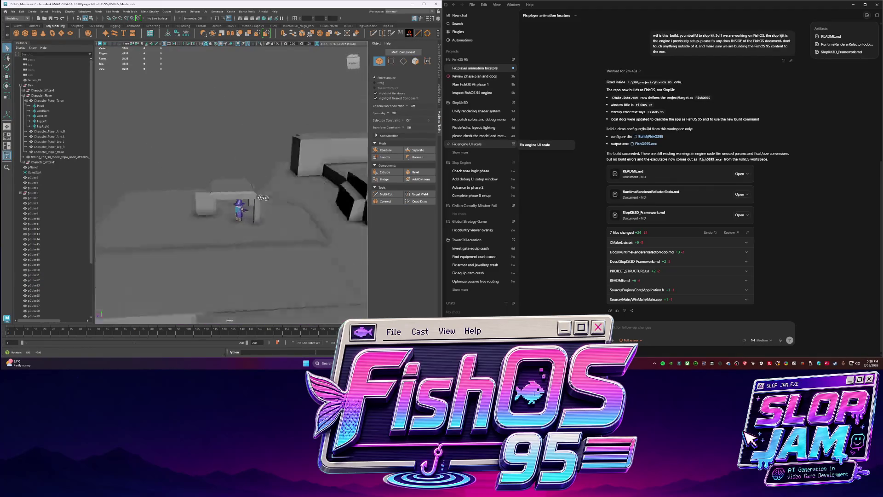
scroll(269, 225, "up", 6)
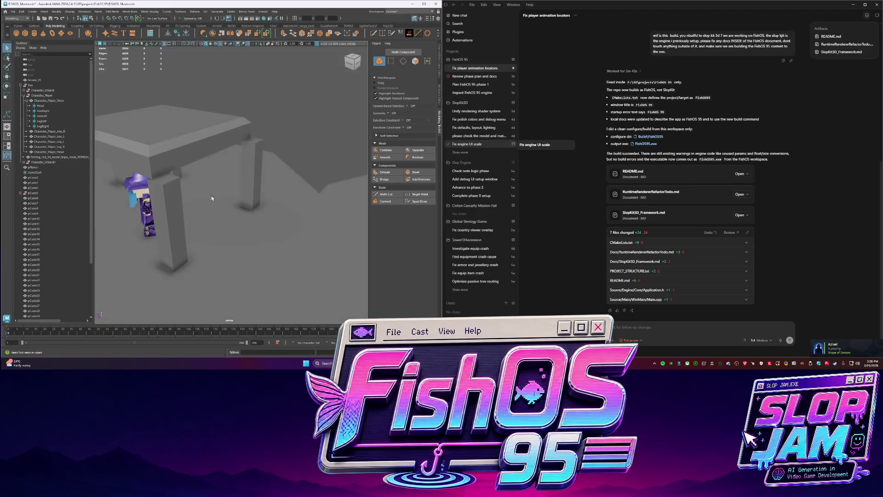
Select a face of the pillar beside the wizard with the Move tool ready to reshape it.
left_click_drag(216, 171, 249, 162, "alt")
scroll(249, 163, "up", 4)
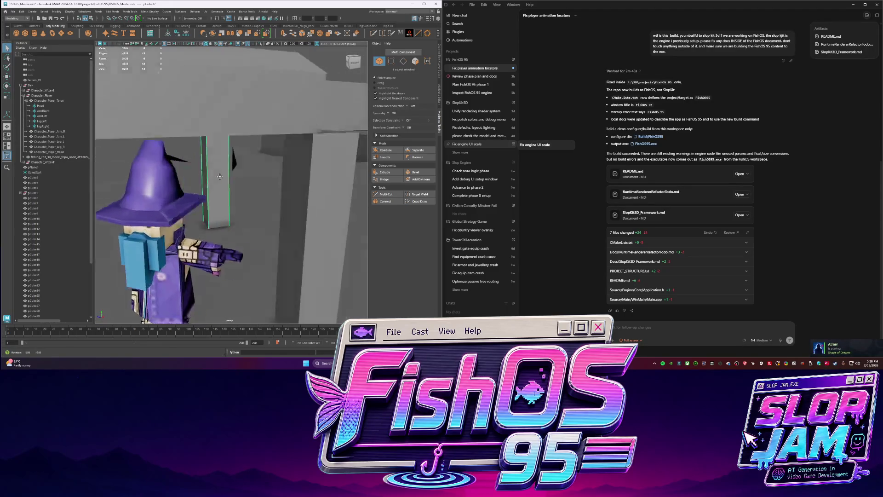
key("F11")
left_click(219, 189)
key("w")
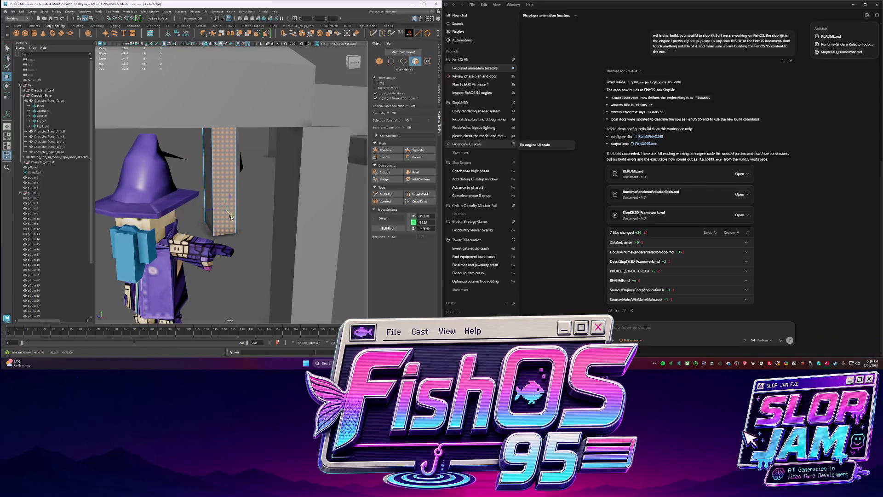
scroll(193, 197, "down", 5)
scroll(171, 201, "down", 2)
scroll(172, 184, "up", 4)
left_click_drag(167, 191, 248, 187, "alt")
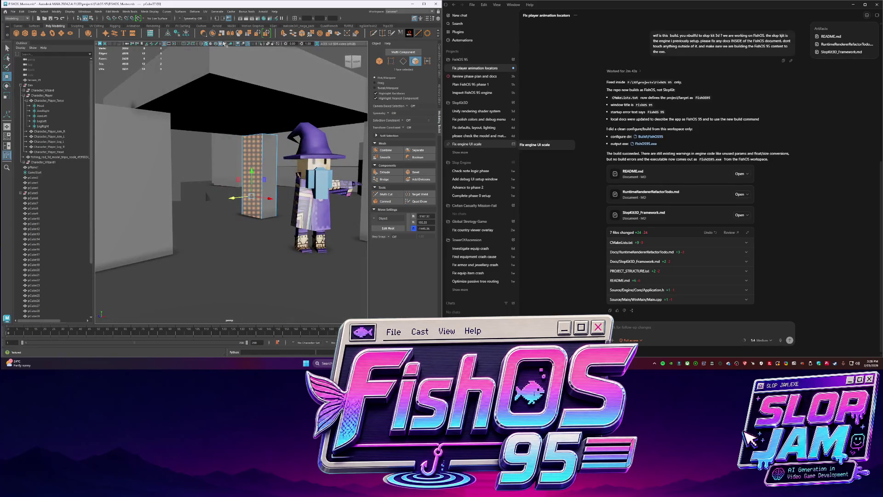
Try Multi-Cut briefly, then isolate the pillar to review it alone and show the scene again.
left_click(373, 34)
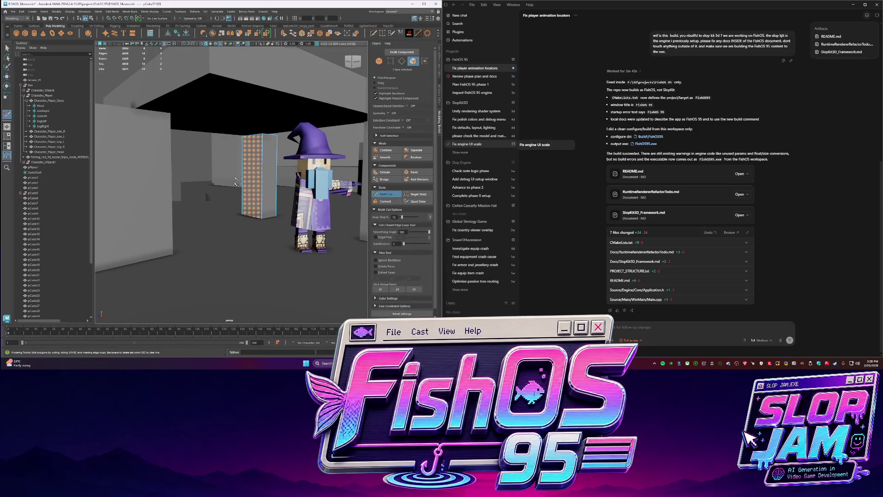
key("w")
scroll(207, 180, "down", 5)
right_click_drag(197, 191, 171, 194, "shift")
key("ctrl+1")
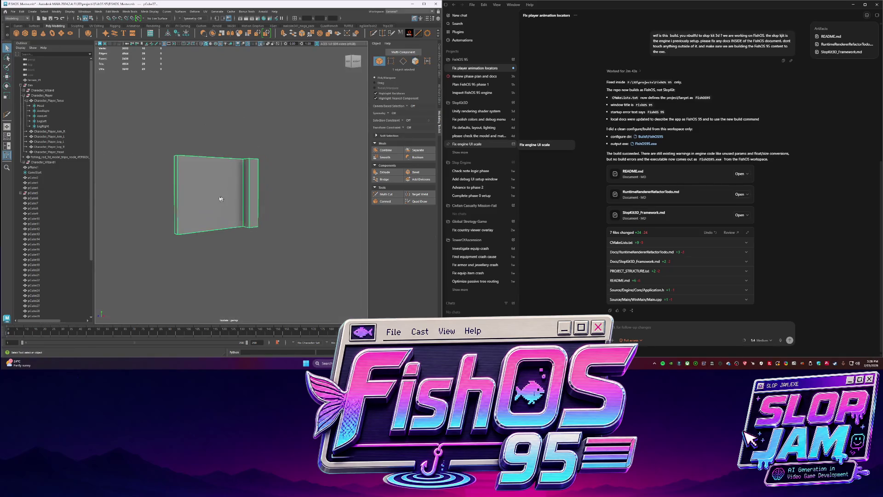
left_click_drag(166, 197, 149, 222, "alt")
key("F8")
key("ctrl+1")
scroll(269, 233, "up", 3)
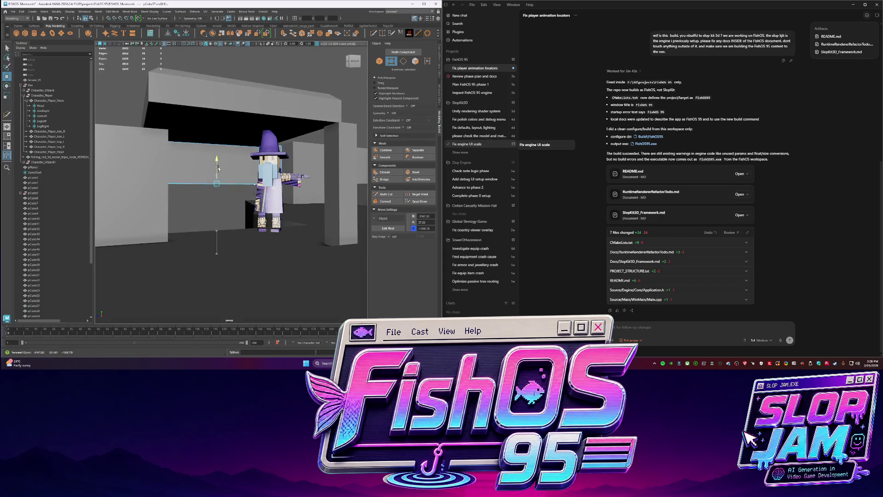
Select the wall, a merged mesh and a small box near the doorway, then show the Channel Box/Layer Editor.
left_click_drag(222, 214, 220, 217, "alt")
key("q")
left_click(206, 250)
left_click_drag(205, 249, 301, 251, "alt")
scroll(230, 248, "up", 3)
left_click(166, 232)
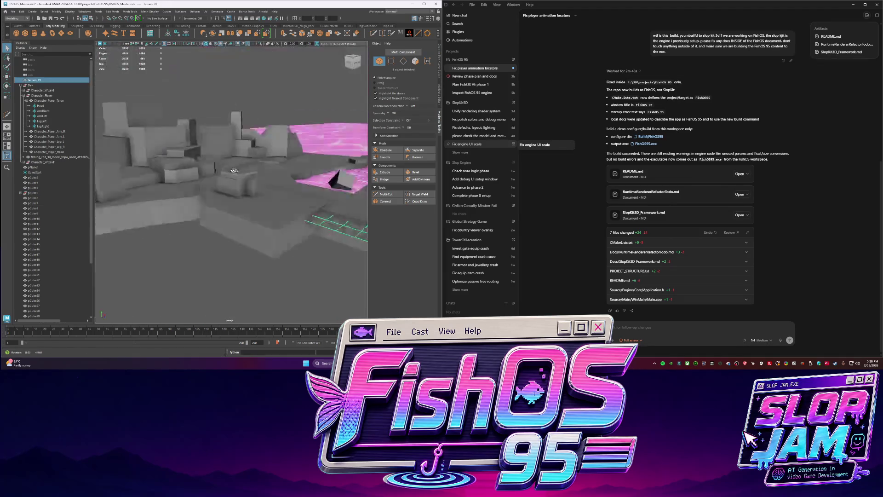
left_click(234, 234)
left_click(243, 269)
left_click(439, 79)
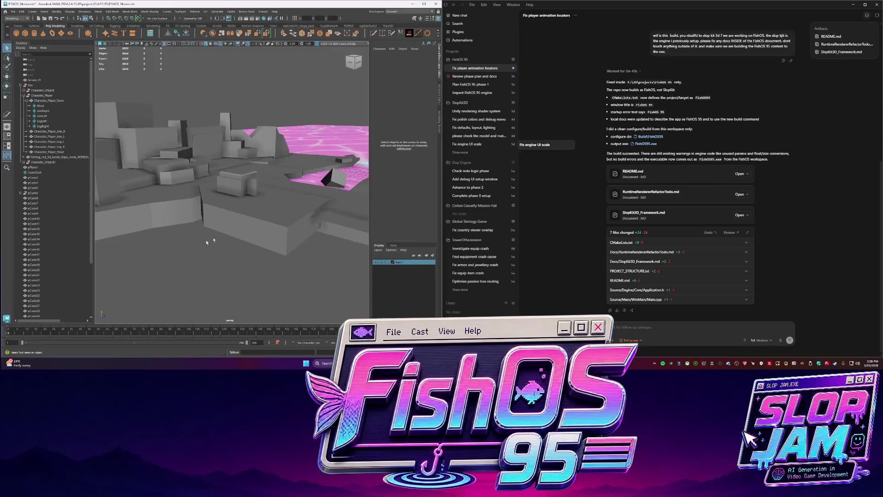
scroll(60, 241, "down", 3)
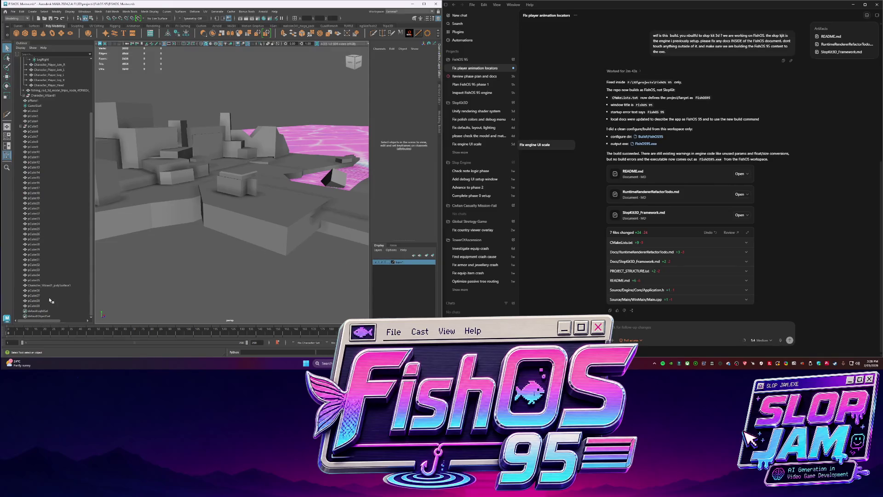
Select pCube19 and another cube in the Outliner and delete their construction history.
left_click(54, 304)
left_click(57, 199)
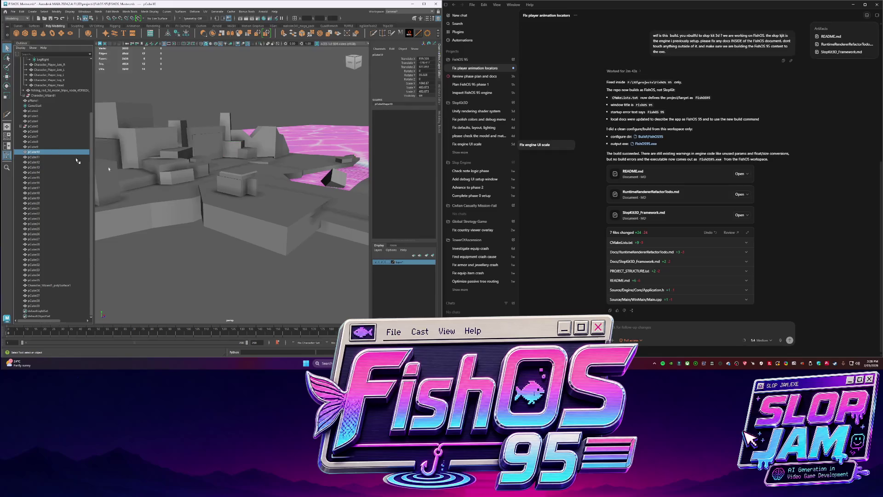
key("f")
left_click_drag(255, 180, 255, 239, "alt")
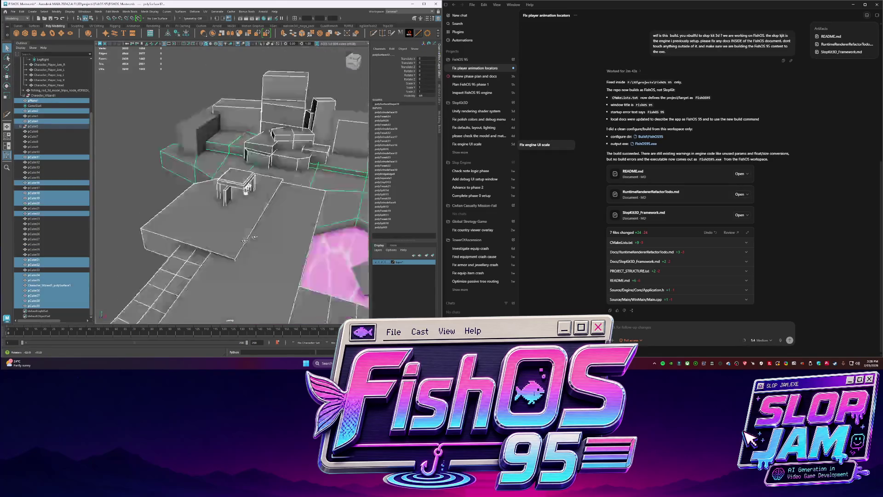
left_click(187, 34)
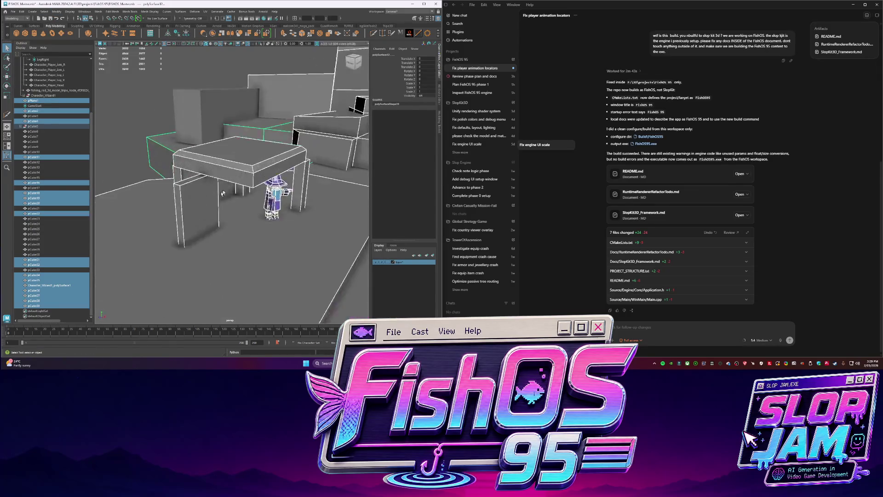
Frame one piece, review the walls and wizard, then open the built executable's folder.
left_click(168, 187)
key("f")
scroll(262, 190, "down", 5)
left_click_drag(261, 190, 209, 211, "alt")
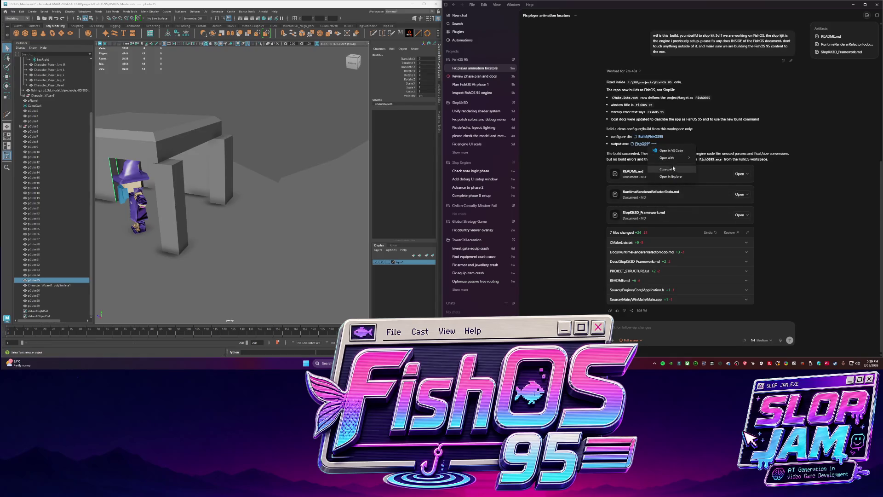
left_click(671, 174)
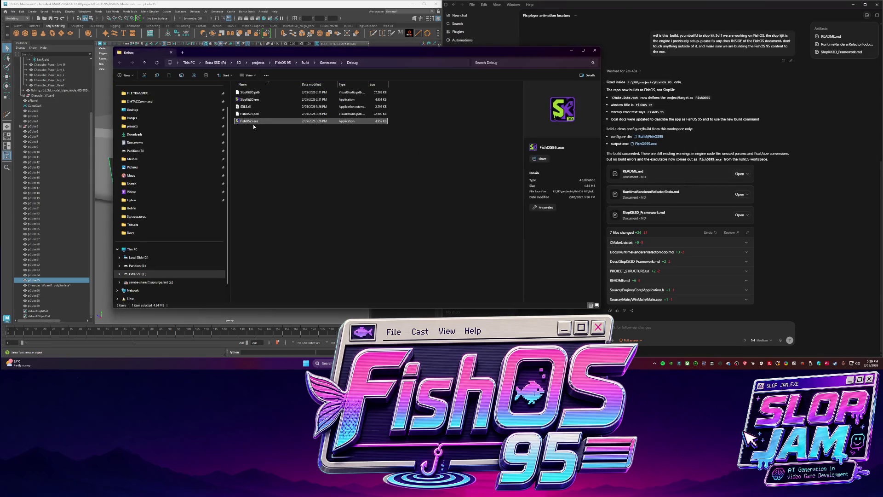
Launch FishOS95.exe from the Debug folder and maximize the game window.
double_click(253, 121)
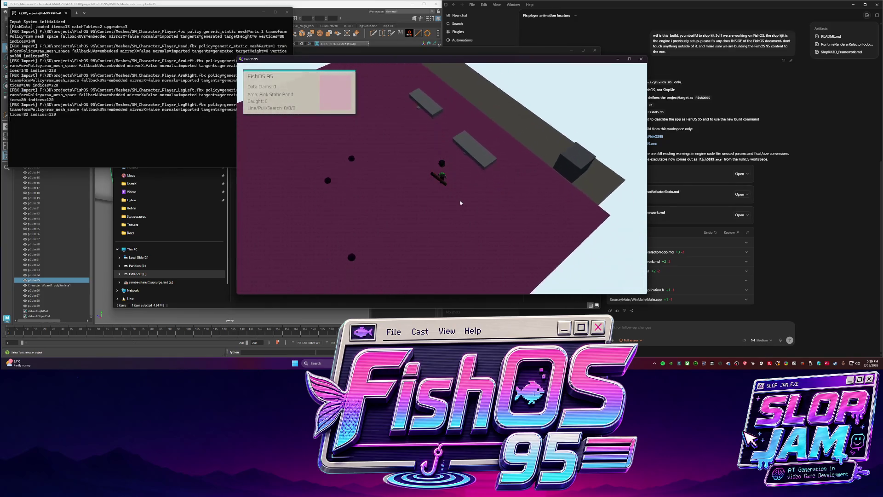
left_click(629, 59)
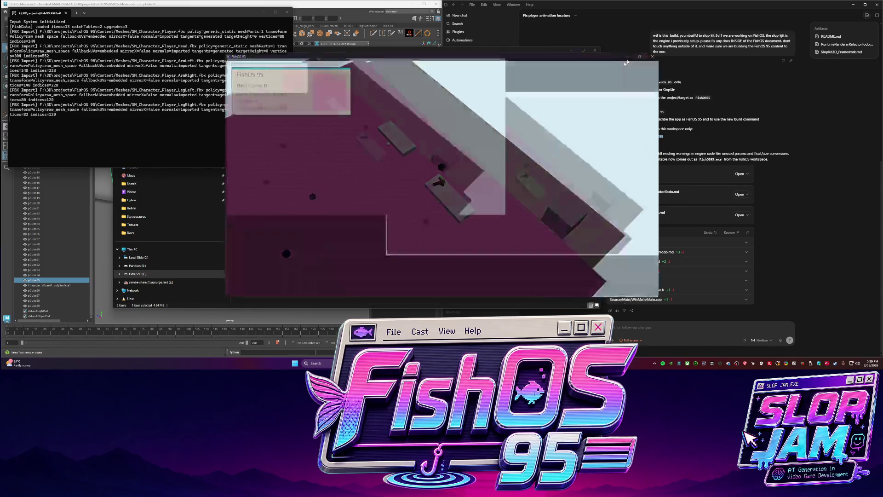
Walk the character onto the dark strip and back, then cast the fishing line and reel it in.
key("w")
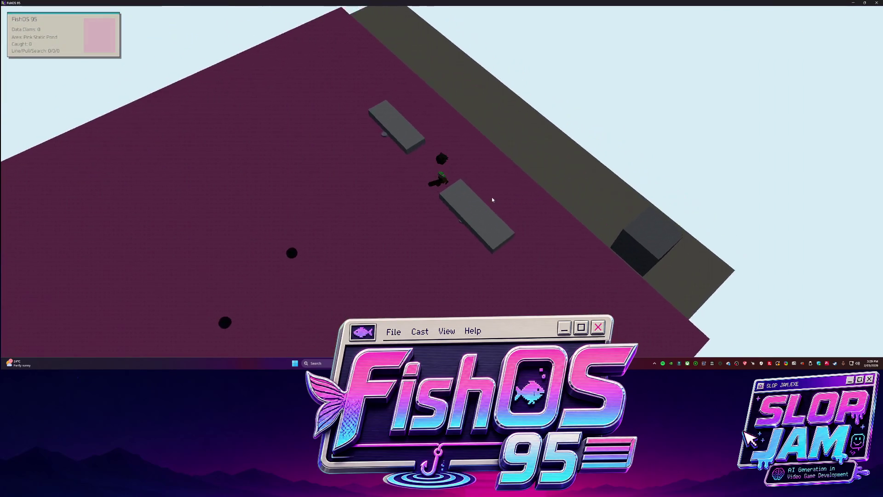
key("w")
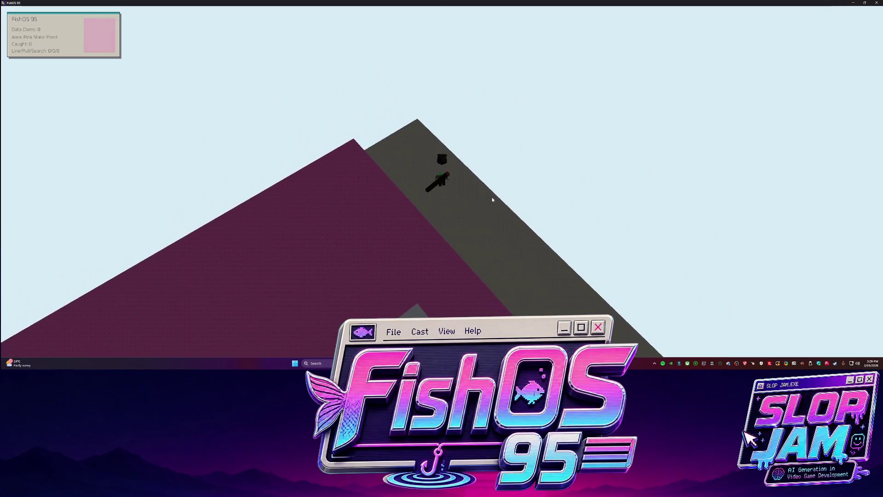
key("s")
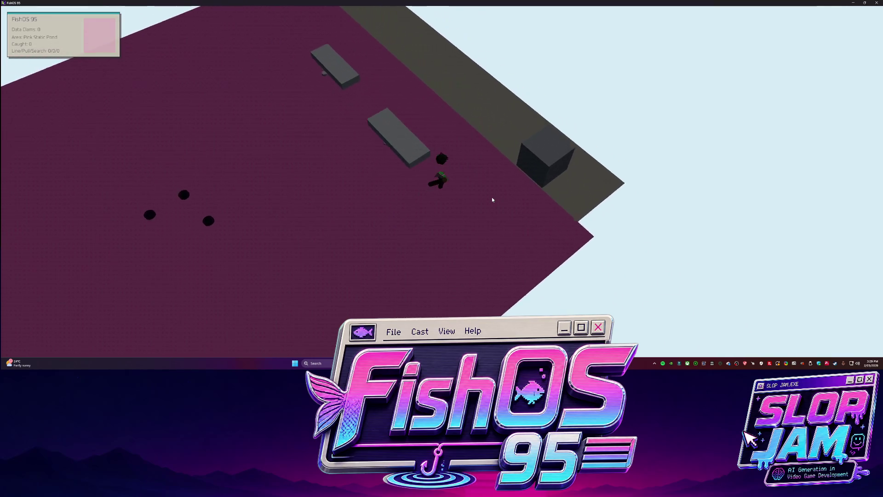
key("e")
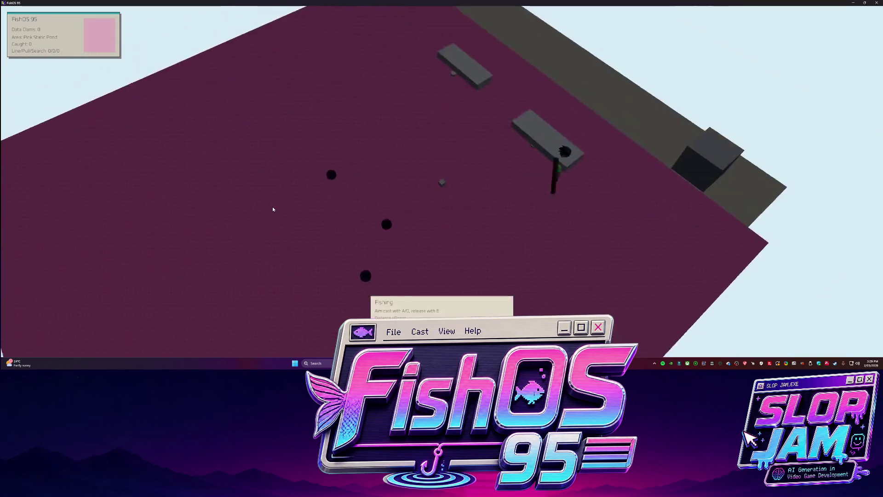
key("e")
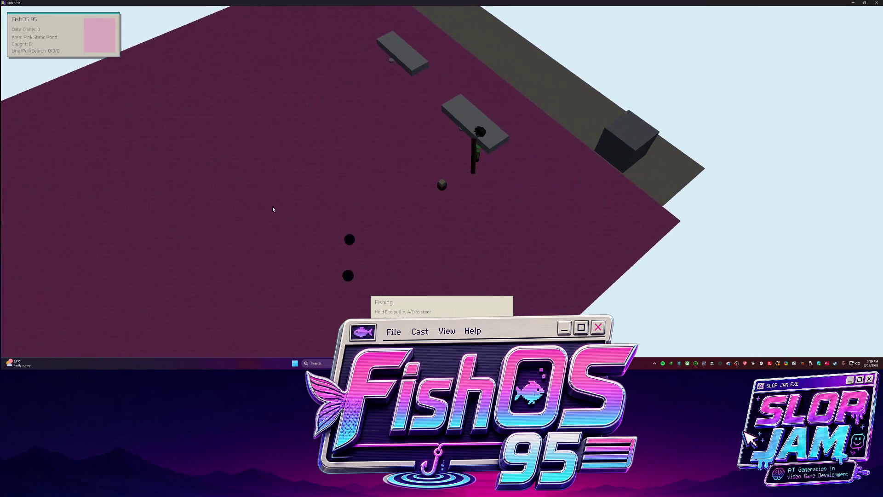
key("e")
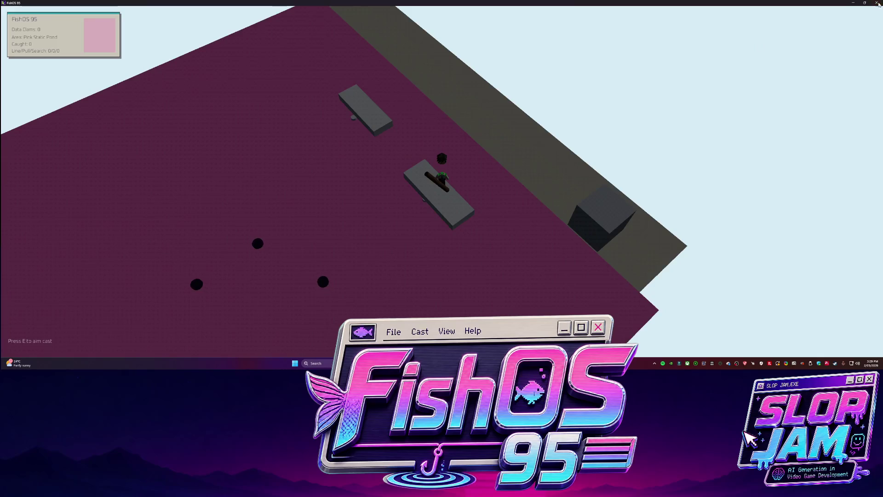
Quit the game with Escape and bring the Codex chat and Maya scene back forward.
key("Escape")
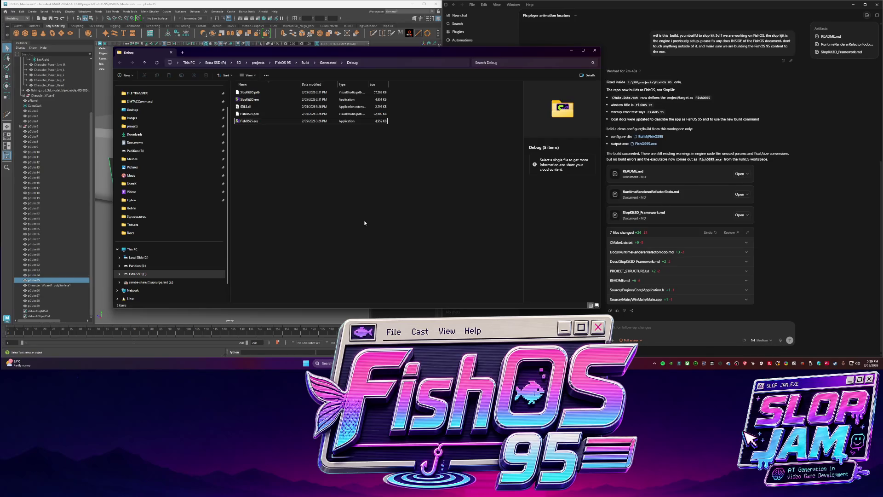
left_click(670, 329)
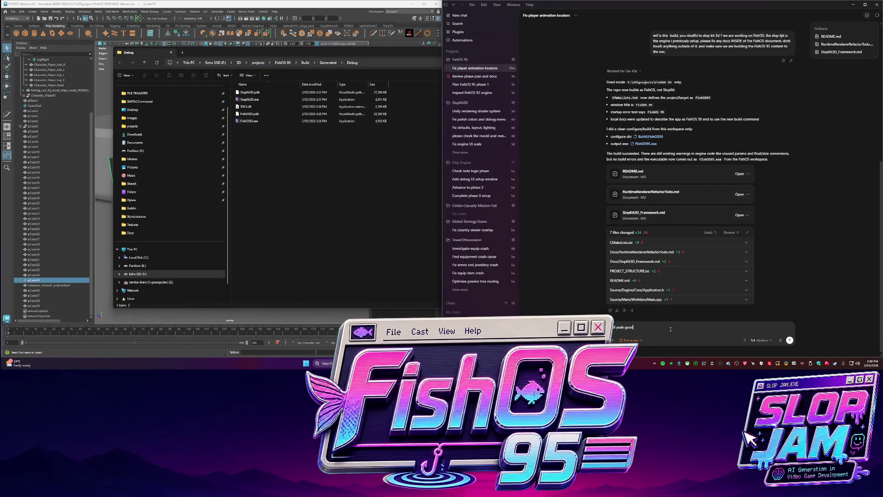
type("job.")
left_click(67, 126)
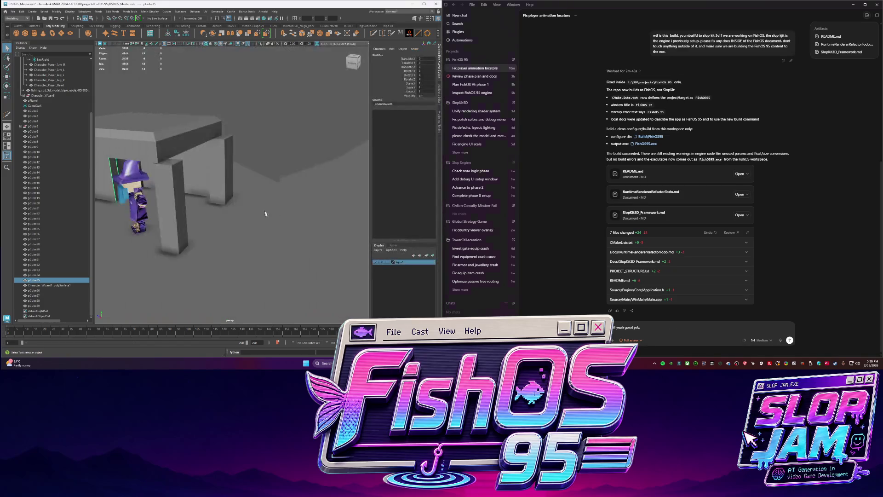
Expand Character_Player, isolate the Head node, compare with the torso, and show the scene again.
key("f")
left_click(51, 95)
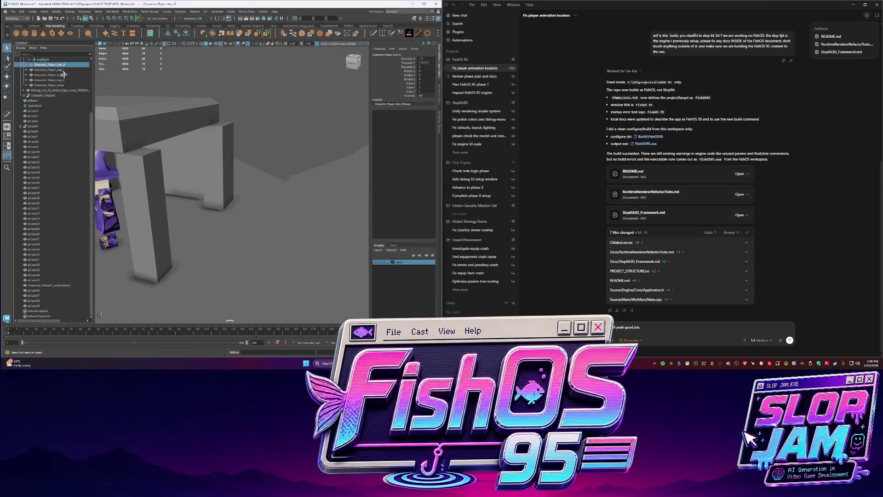
left_click(52, 84)
key("f")
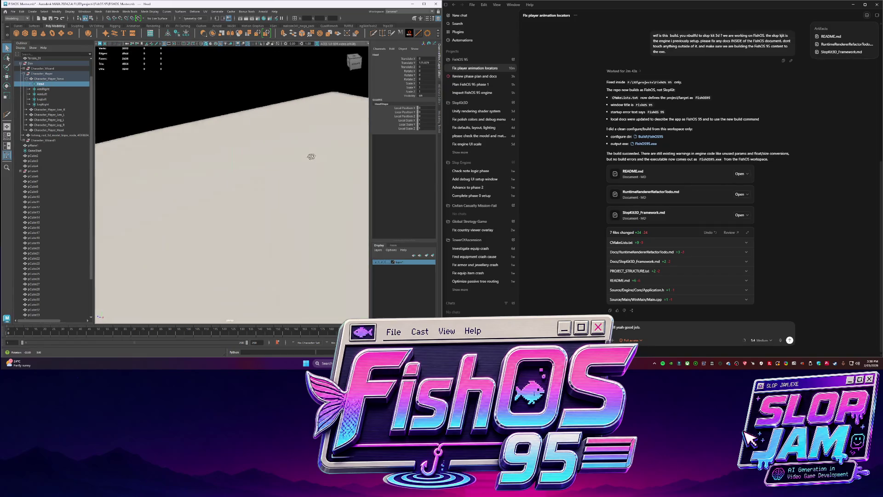
key("ctrl+1")
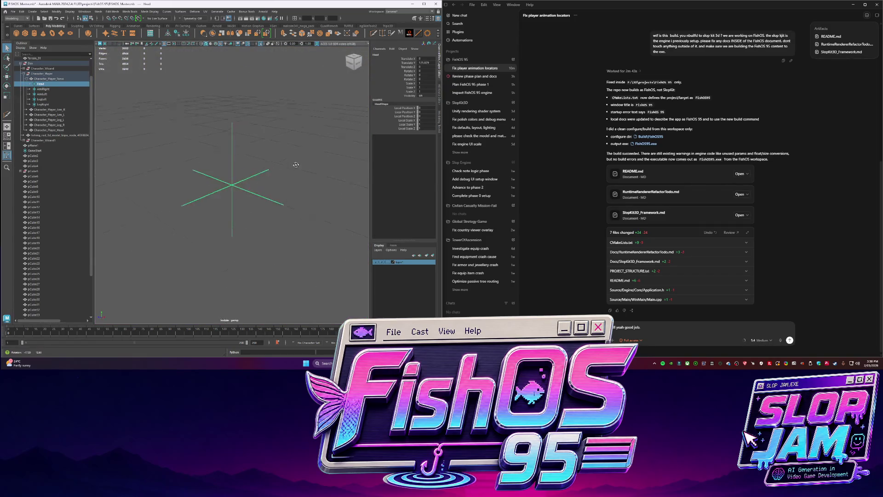
left_click_drag(296, 165, 215, 162, "alt")
left_click(40, 78)
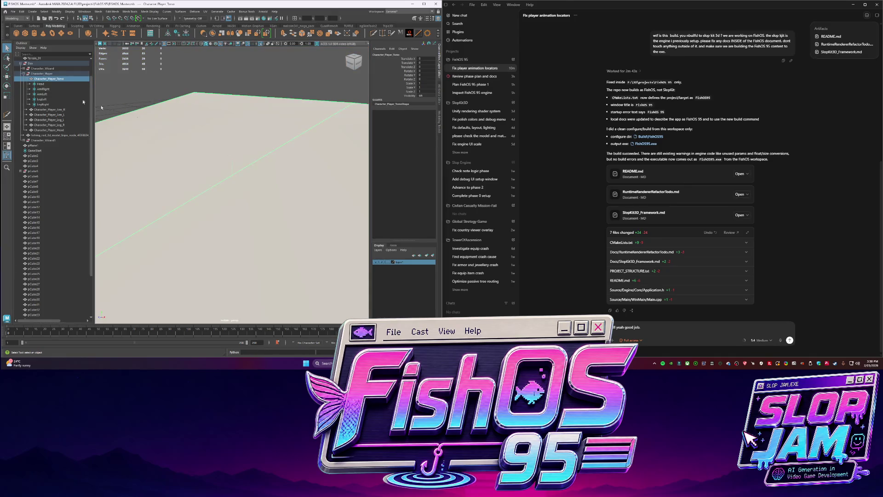
left_click(42, 73)
key("ctrl+1")
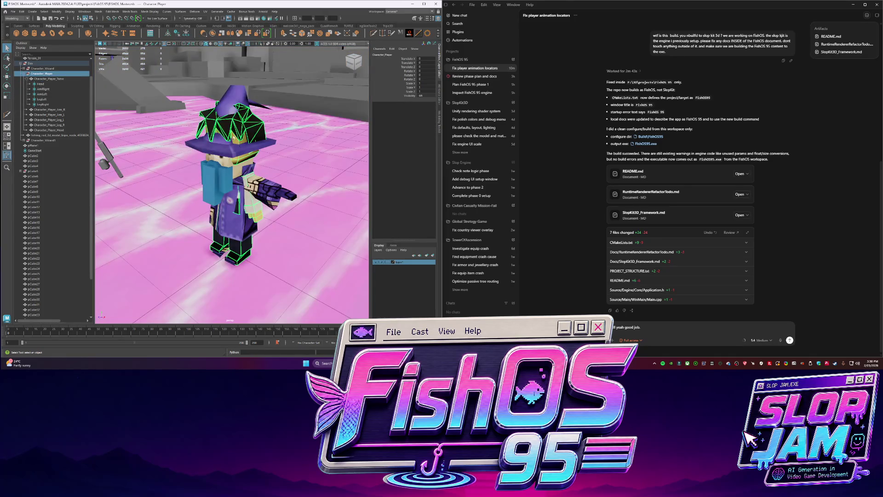
Isolate the head mesh, compare it with the left leg, and re-isolate it viewed from above.
left_click(49, 130)
key("ctrl+1")
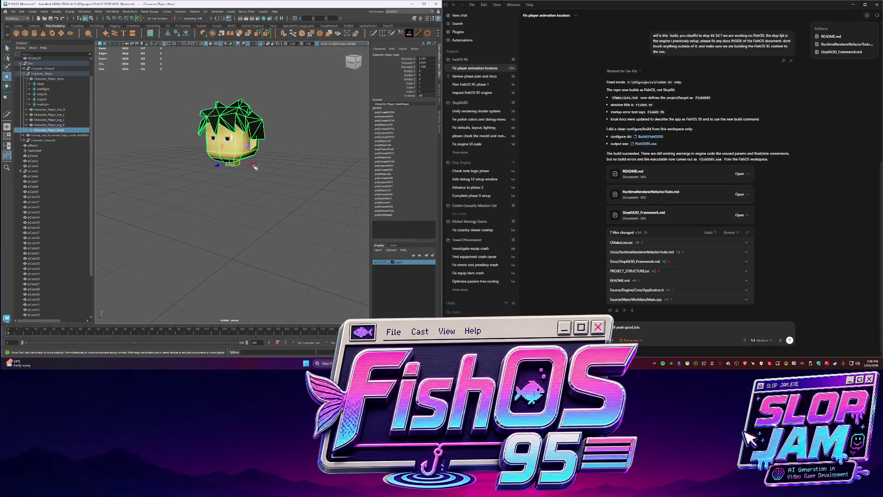
left_click_drag(255, 167, 247, 158, "alt")
left_click(56, 115)
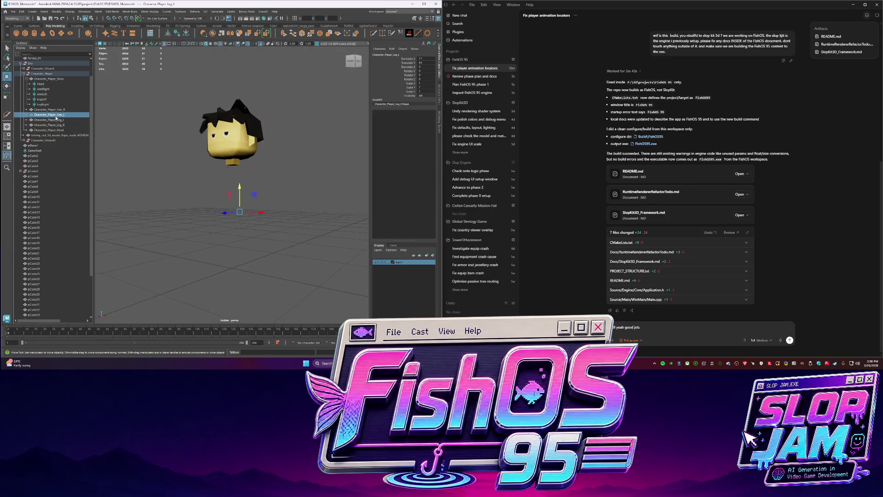
left_click(57, 130)
key("ctrl+1")
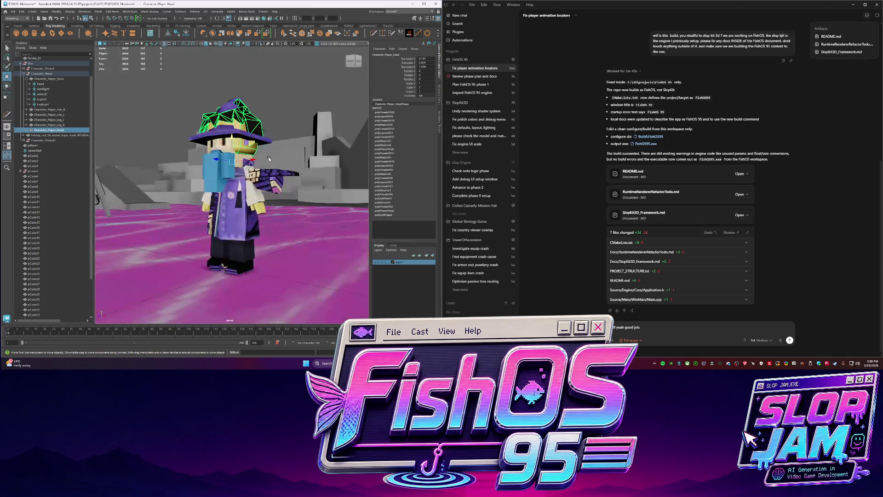
key("f")
key("ctrl+1")
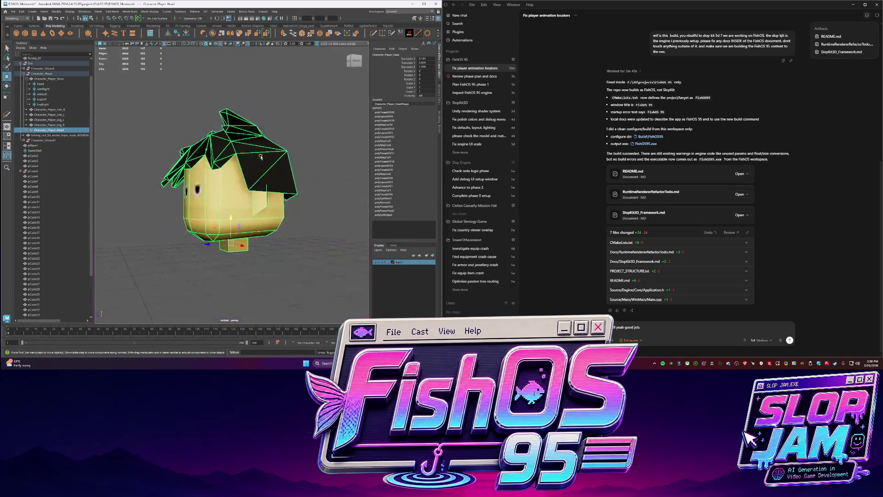
scroll(242, 146, "down", 4)
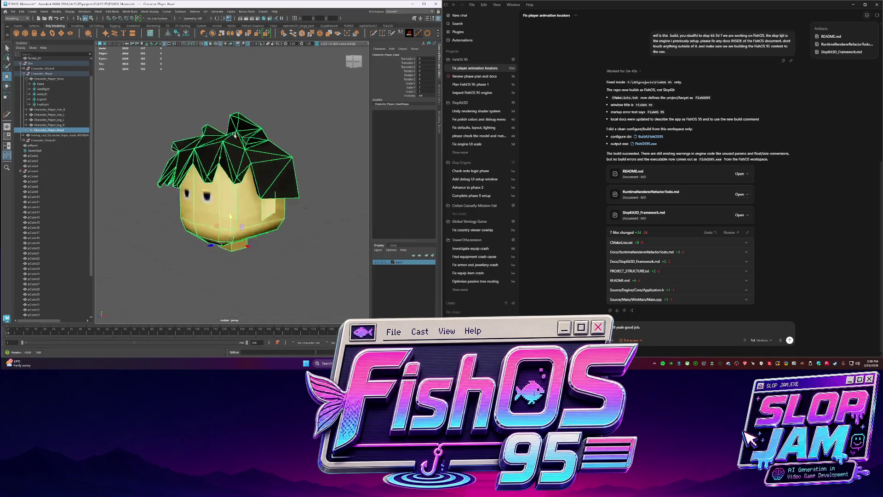
mouse_move(242, 180)
left_mouse_down("alt")
mouse_move(242, 146)
mouse_move(245, 165)
left_mouse_up("alt")
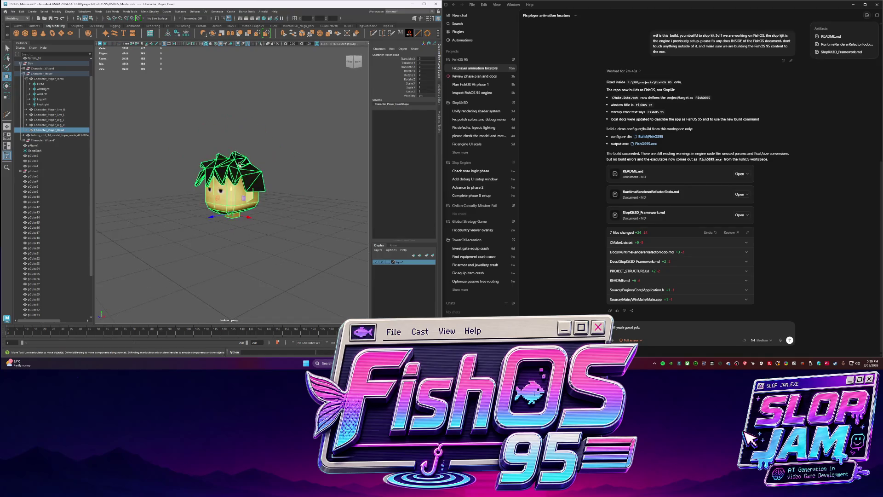
type("for some reason arms and legs a")
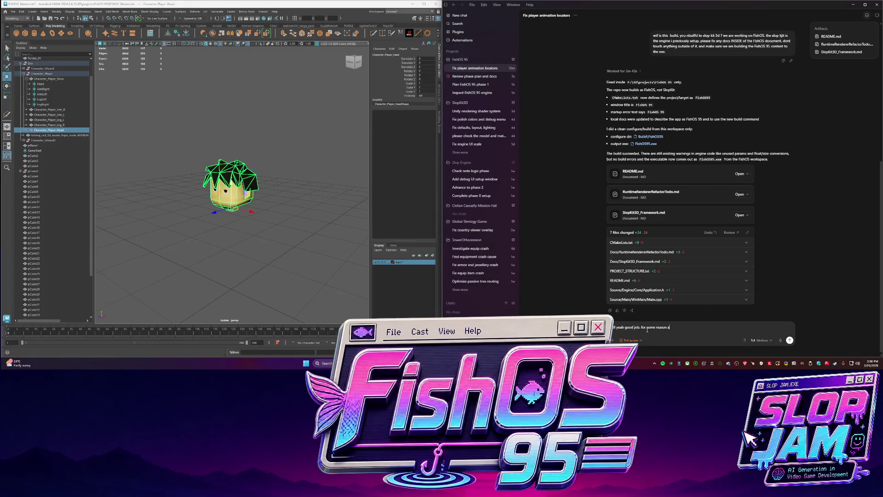
type("re good but now the head")
type(" is way abobe. is the head uis")
type("ng any")
type("thing different? ")
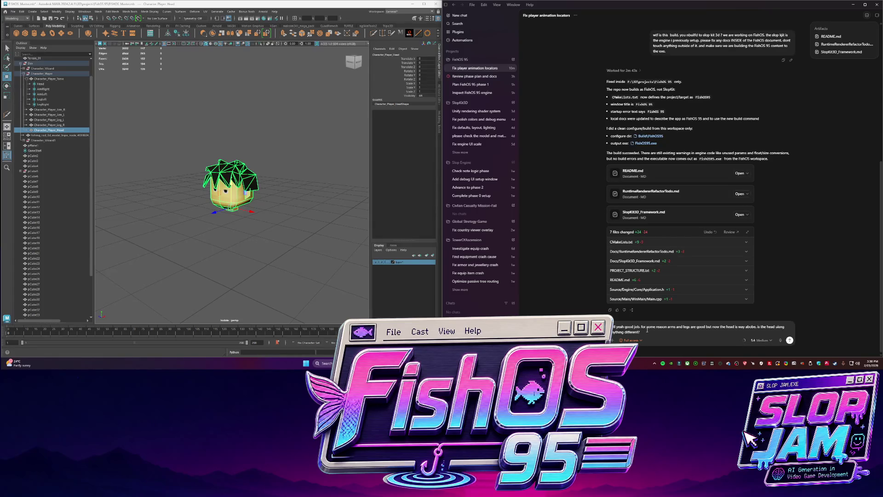
type("is it being raised further or what?")
Send Codex the question asking why the head floats and whether it uses Y 121.
left_click(41, 83)
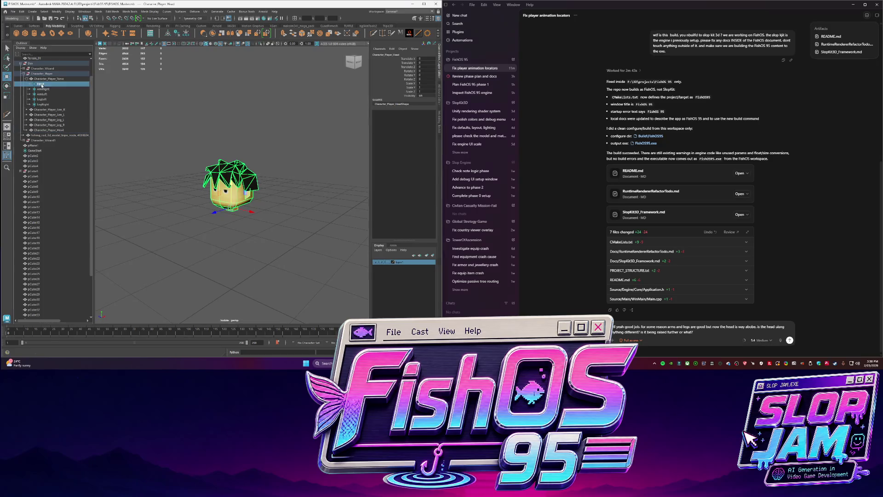
type("did we say")
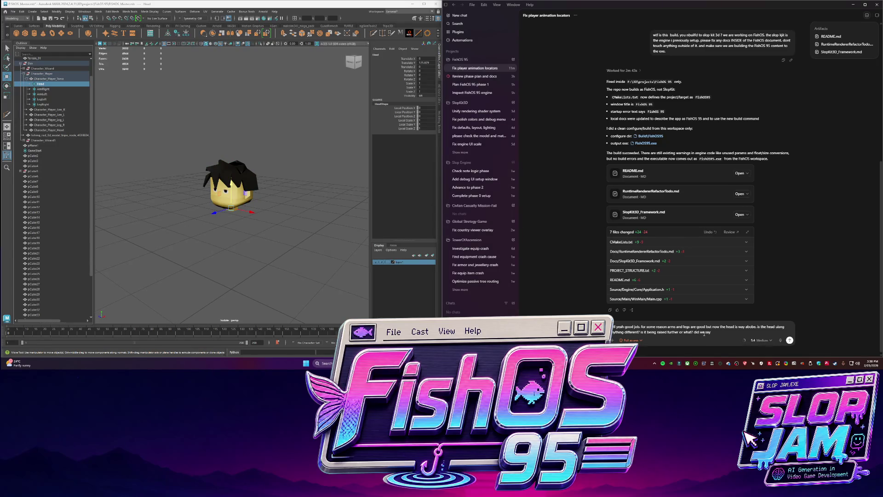
type(" 1")
type(" for head?")
key("Return")
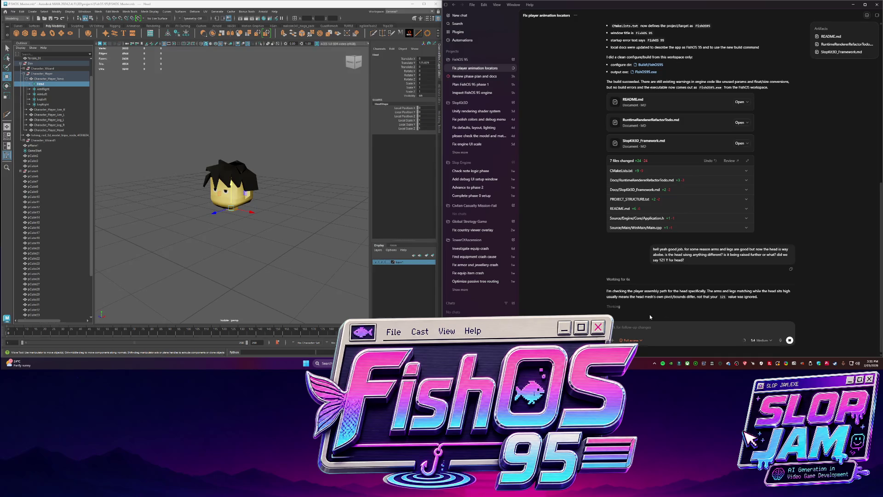
Exit isolate mode in Maya and frame the view on a cube in the level.
left_click(315, 170)
key("ctrl+1")
key("f")
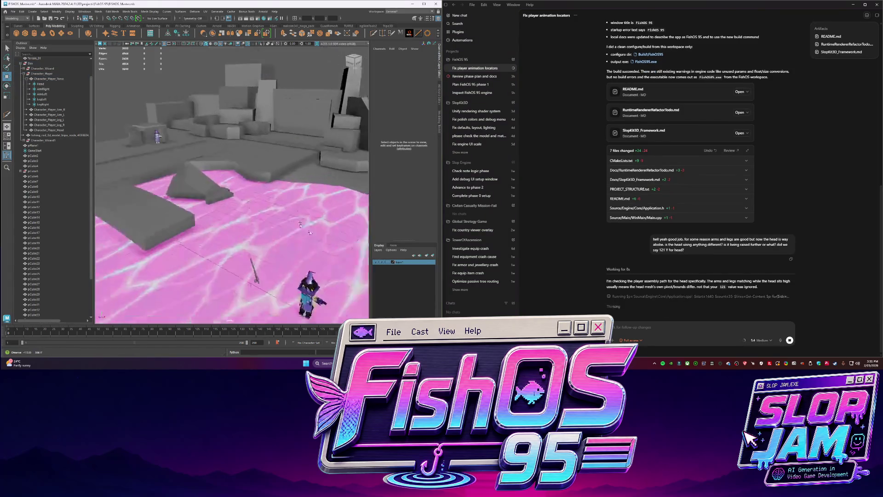
left_click(152, 141)
key("f")
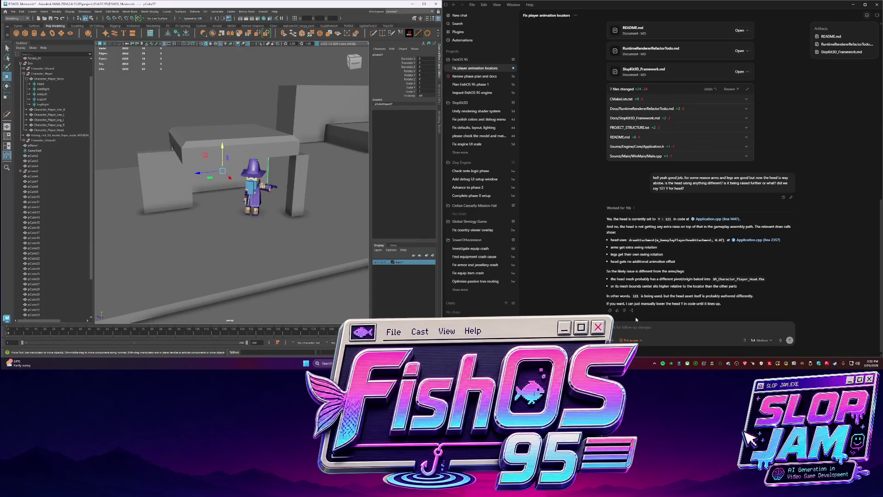
type("okay set")
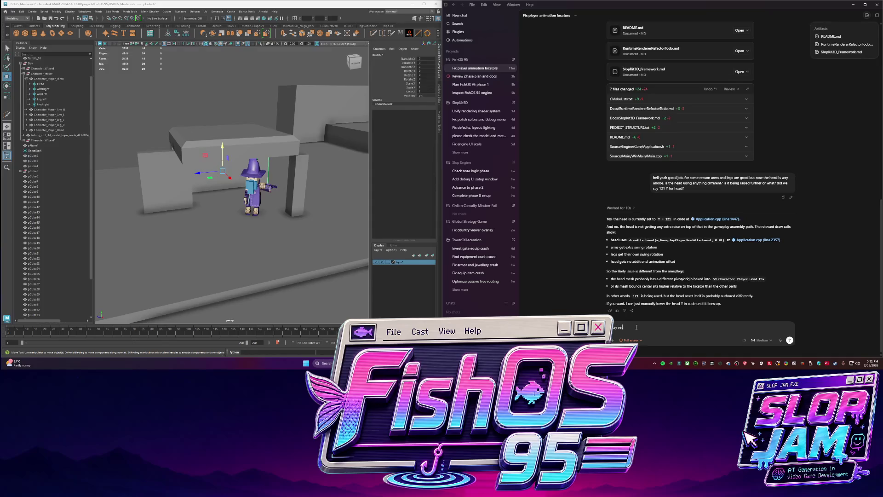
type("e head")
type("slight")
type(" turning I dont knowe can add logicter for i just want ot get it as toe corr position")
Send Codex the request to place the head correctly and have it turn with the body.
key("Return")
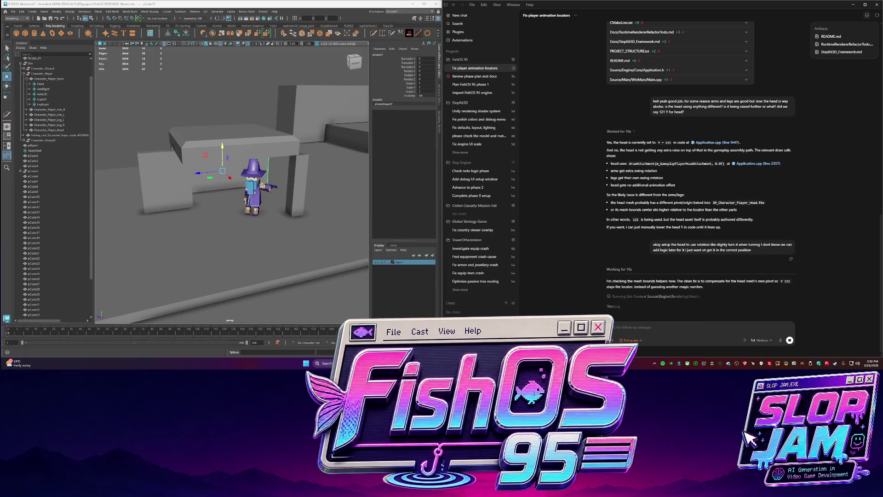
key("ctrl+n")
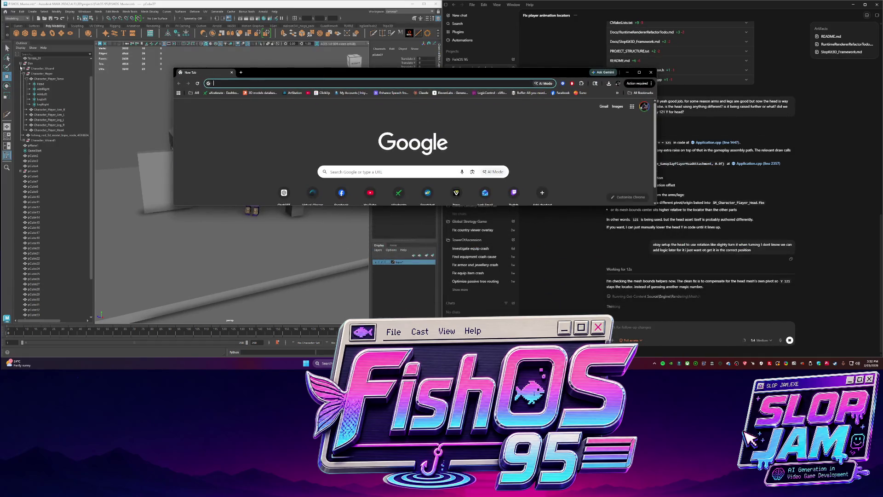
Open Suno maximized in the browser, go to the song Library, then minimize the browser back to Maya.
left_click(257, 274)
scroll(257, 274, "up", 3)
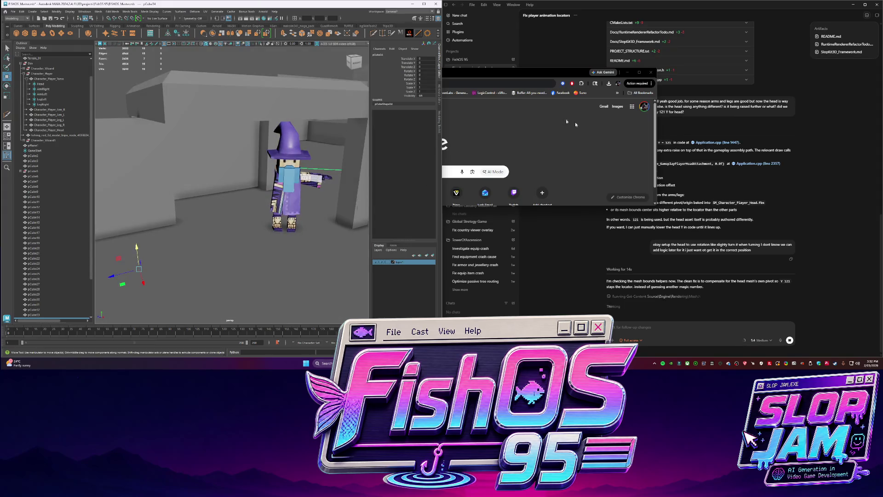
key("alt+Tab")
type("suno")
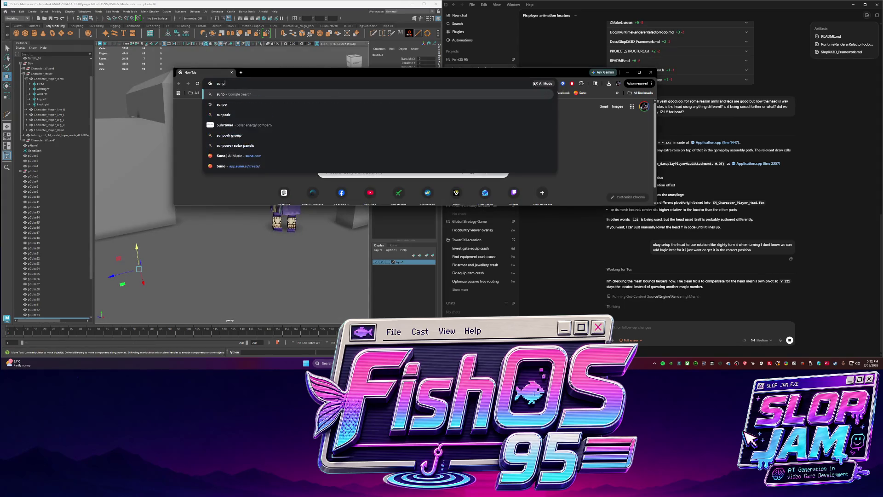
key("Return")
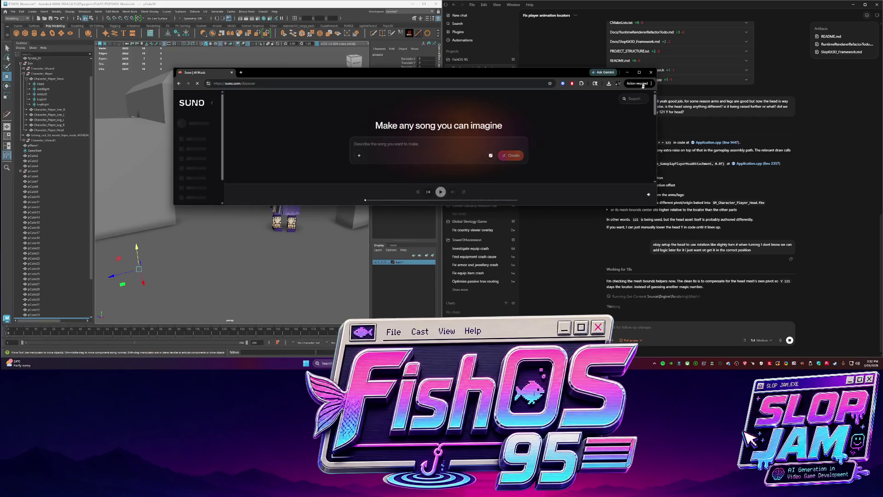
key("super+Up")
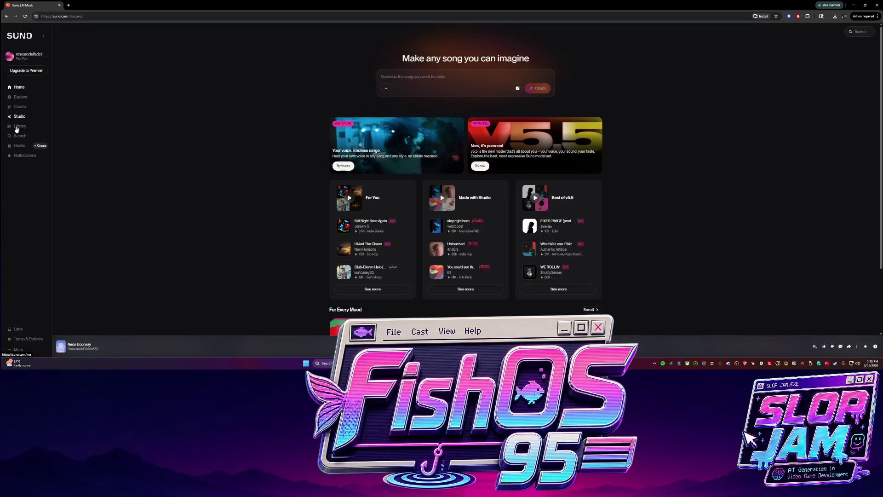
left_click(19, 126)
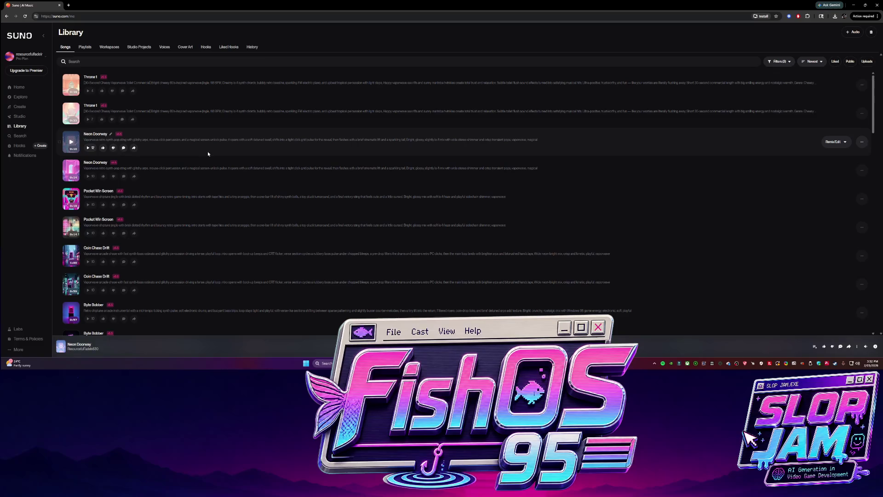
left_click(854, 6)
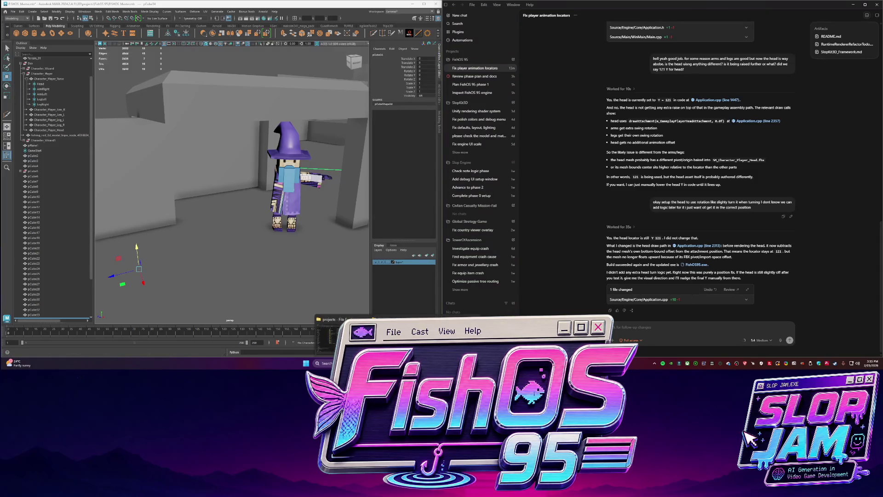
Launch FishOS95.exe from the Debug folder and maximize the game window.
left_click(250, 114)
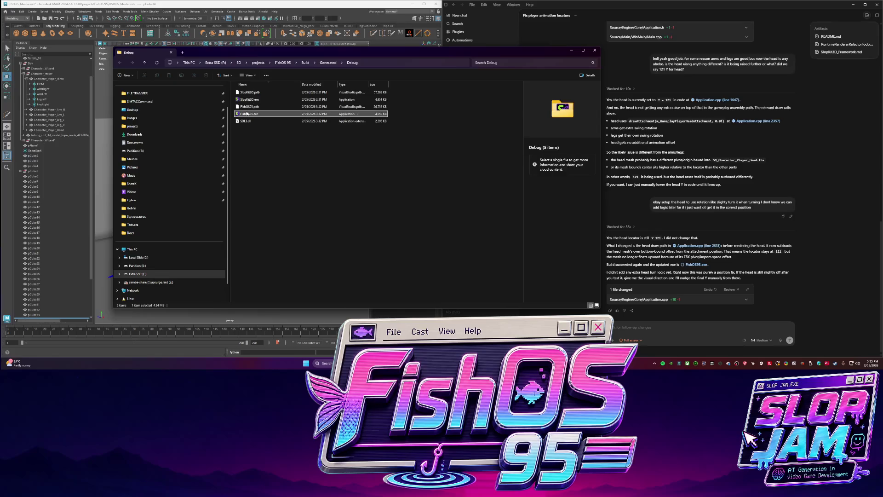
key("Return")
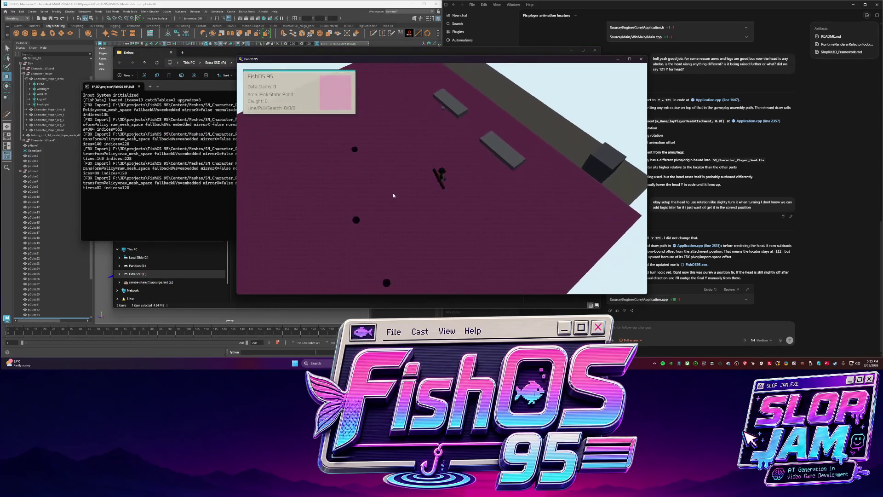
left_click(628, 59)
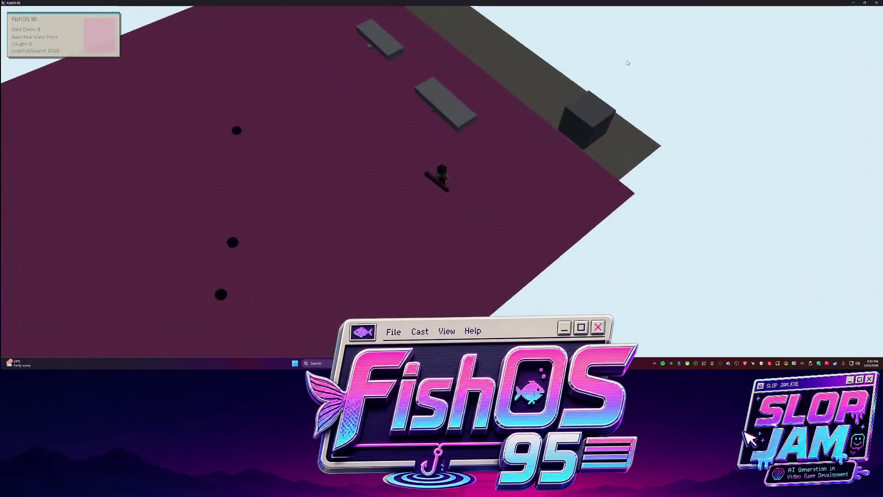
Walk the character around the pink floor and grey edges with WASD, then quit with Escape.
key("s")
key("s")
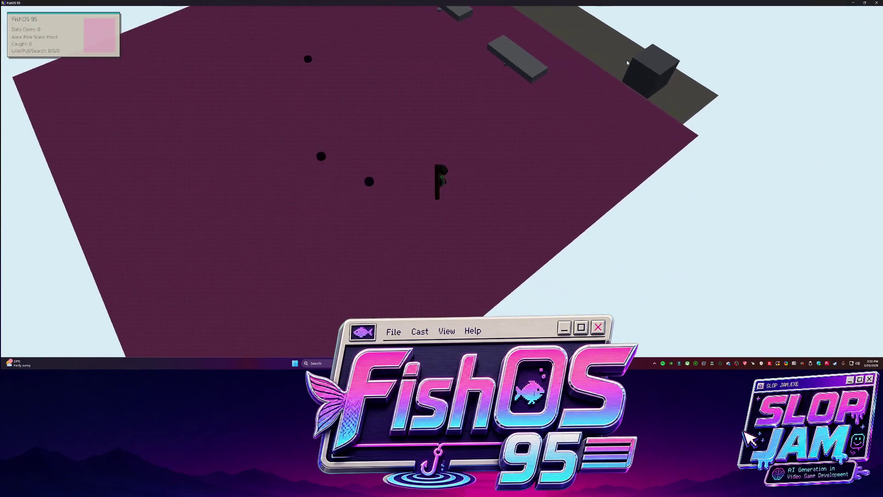
key("w")
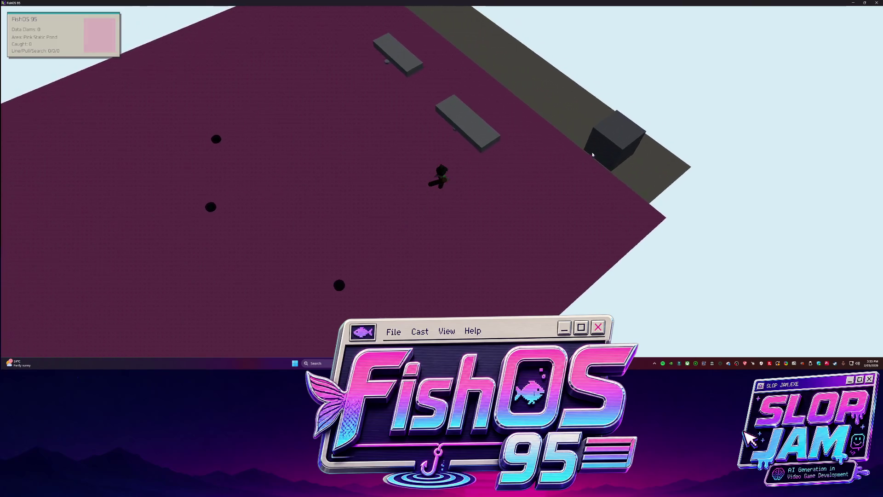
key("w")
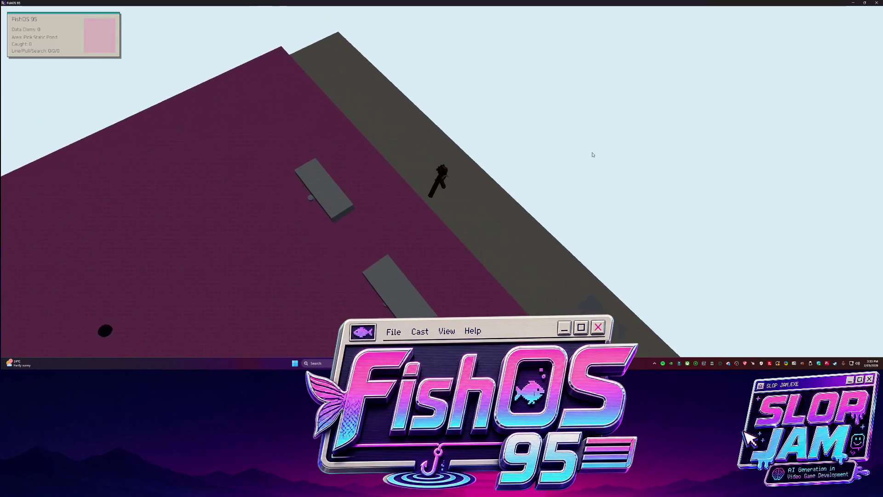
key("a")
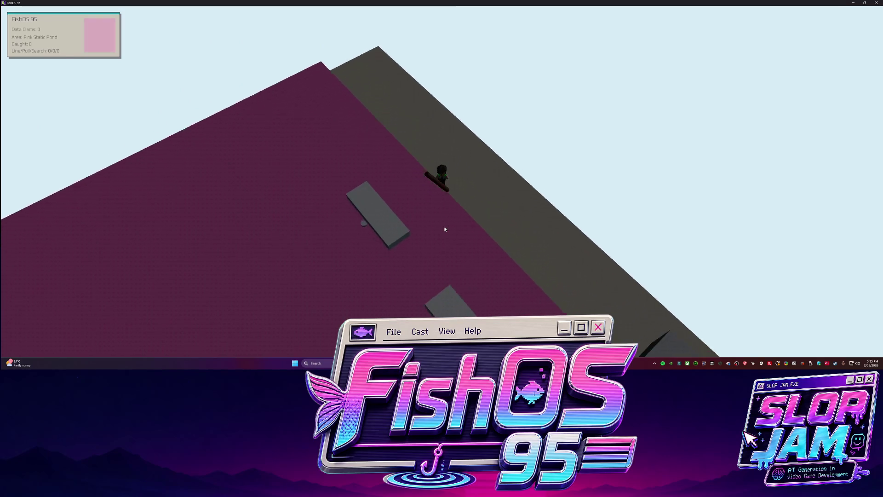
key("s")
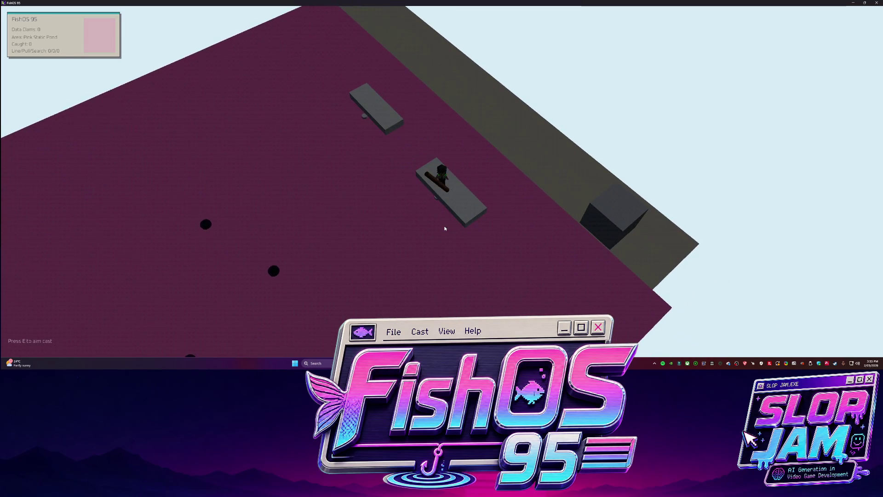
key("d")
key("w")
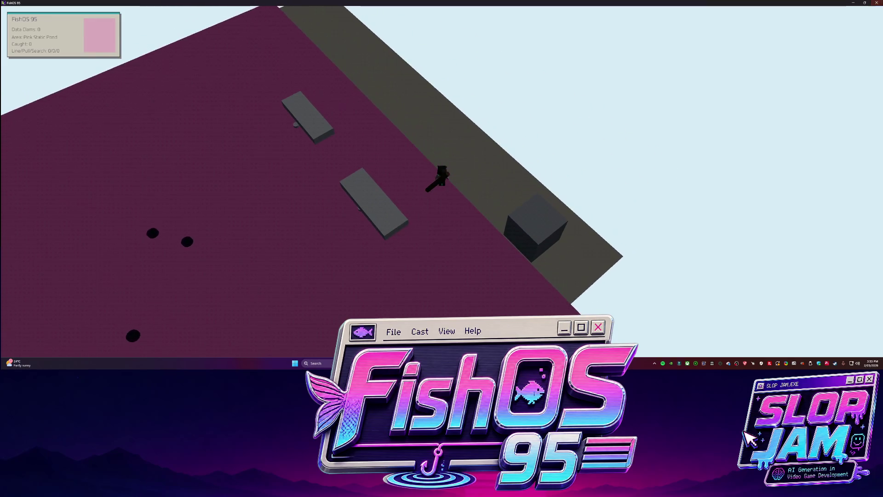
key("Escape")
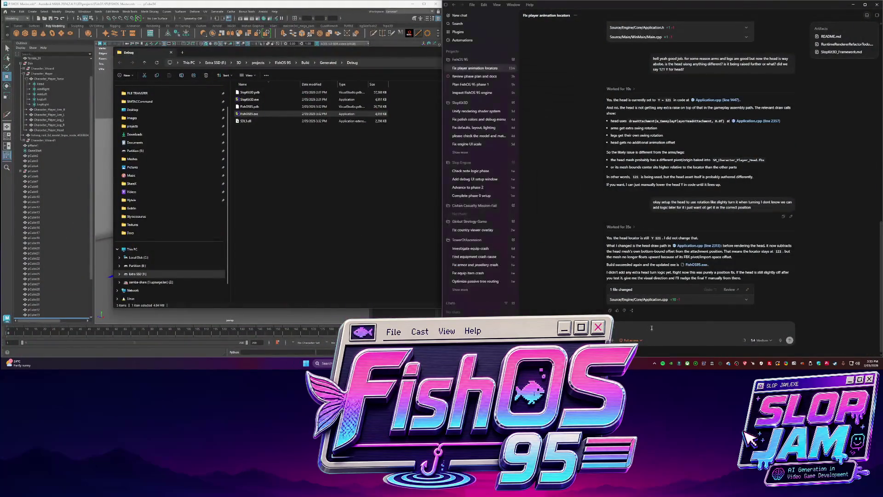
type("remove th")
type("bug")
type(" sph")
type("or the locat")
type(" now e")
type("e done iwth this task")
Send the request to remove the locator debug spheres, close the Debug folder and select the arch pieces in Maya.
key("Return")
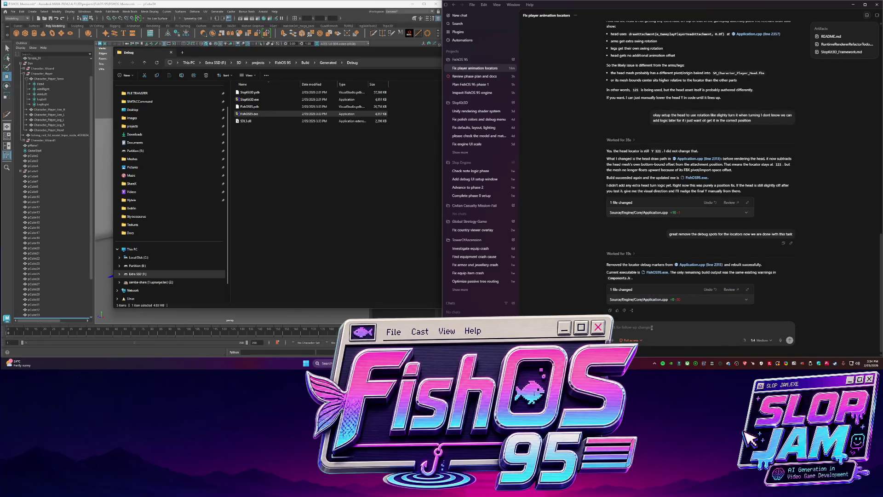
key("ctrl+w")
mouse_move(248, 184)
left_mouse_down("alt")
mouse_move(228, 194)
mouse_move(204, 175)
mouse_move(325, 163)
left_mouse_up("alt")
left_click(159, 197)
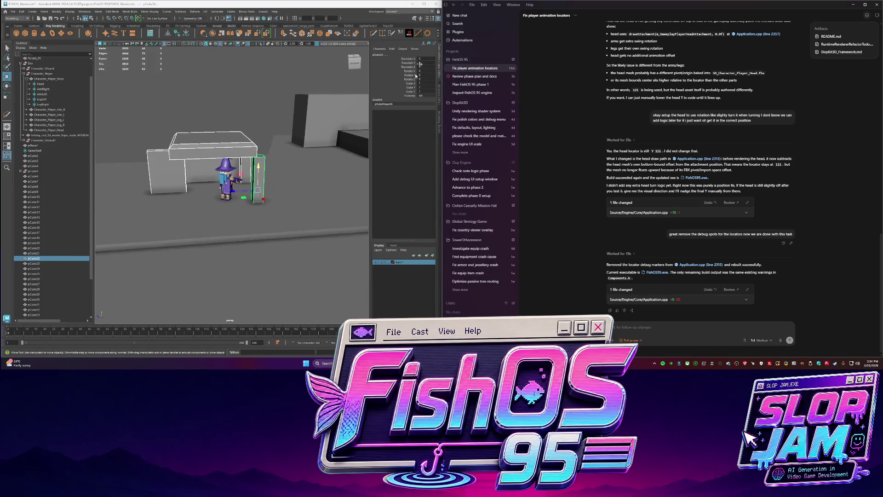
Combine the arch pieces via the Modeling Toolkit and rename the result WizardShopBlockout.
left_click(440, 119)
left_click(394, 150)
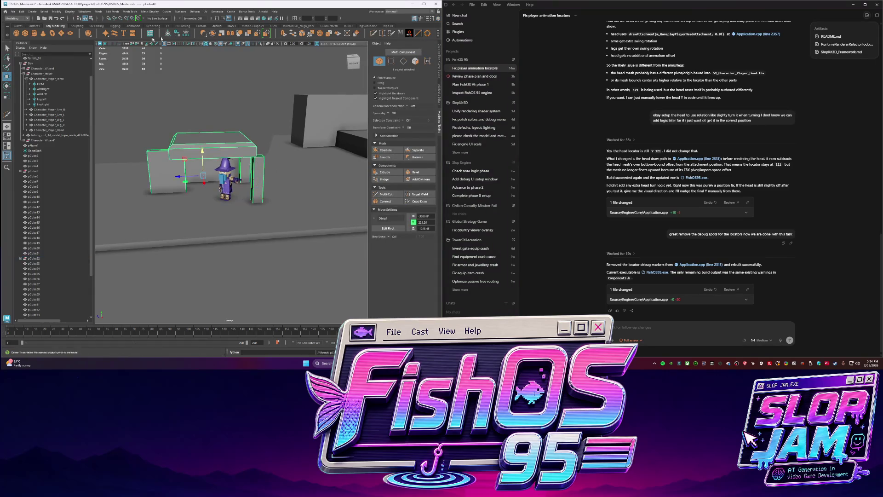
scroll(41, 176, "down", 2)
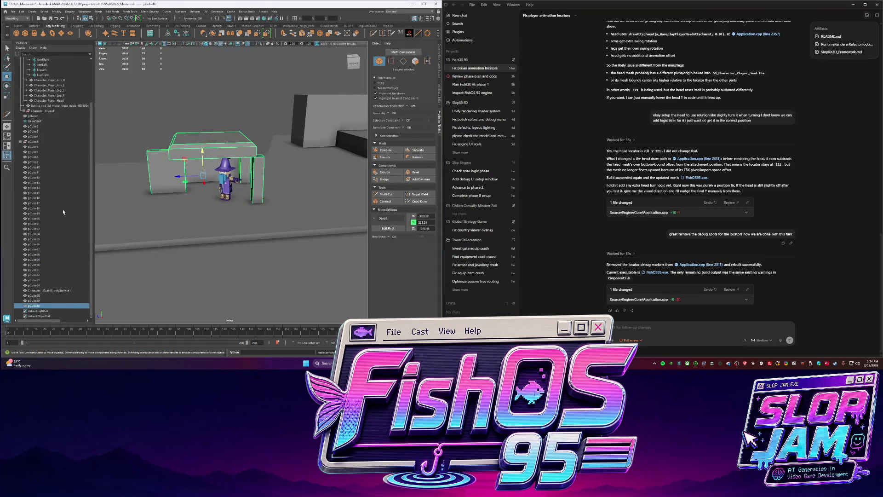
double_click(43, 307)
type("Wal")
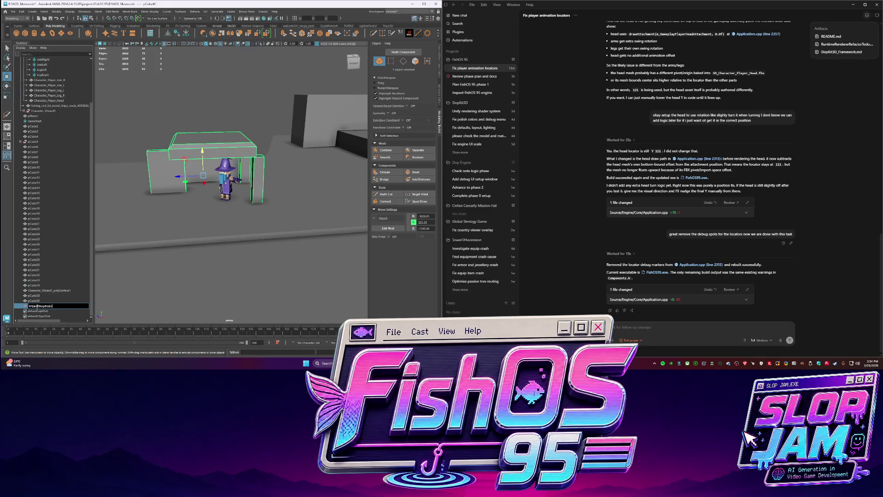
type("out")
key("Return")
left_click_drag(229, 208, 249, 192, "alt")
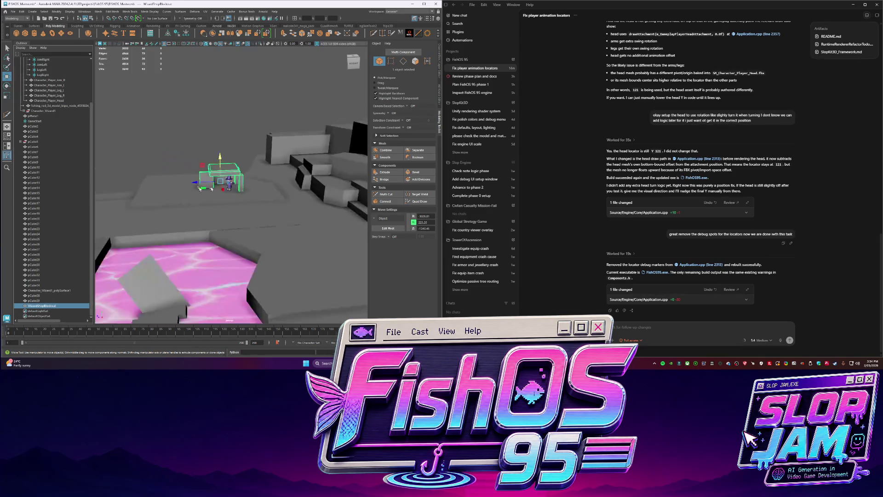
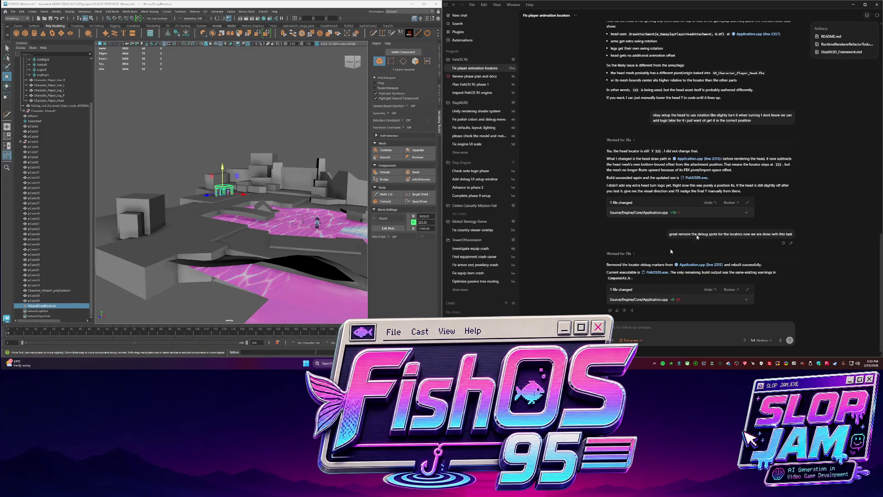
Locate and delete the duplicate Character_Wizard1 from the level.
left_click(69, 308)
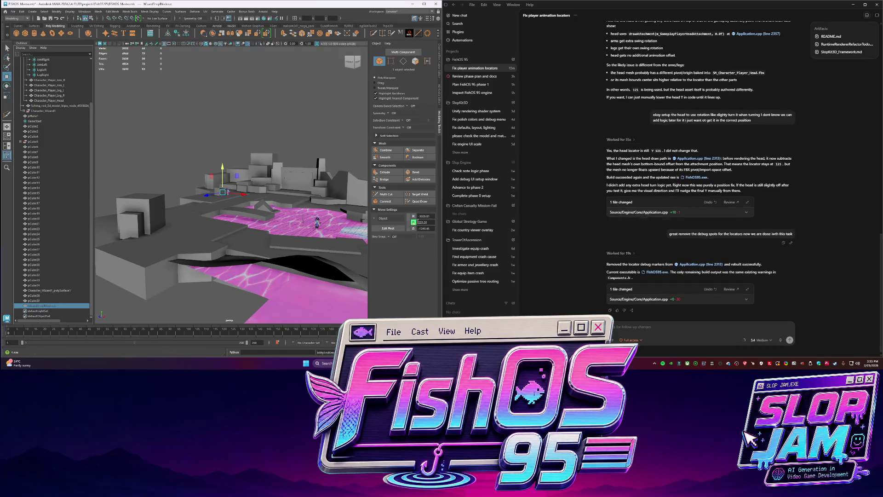
key("f")
left_click_drag(229, 222, 159, 170, "alt")
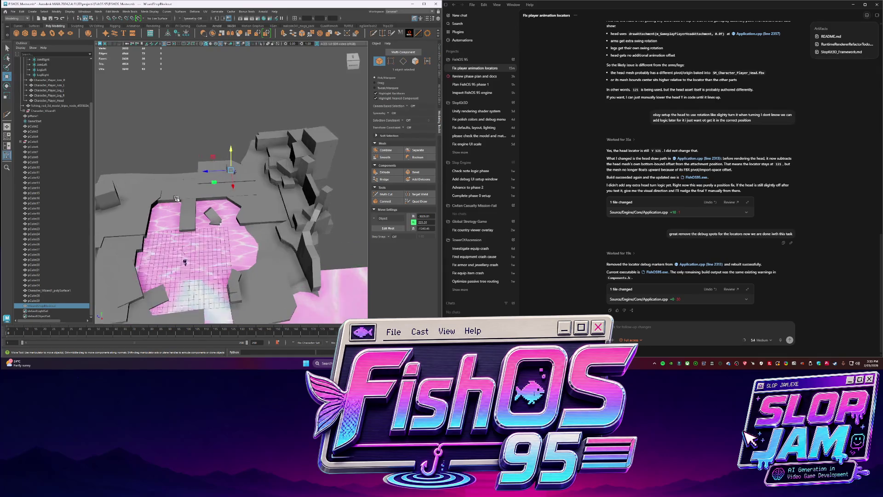
left_click_drag(131, 148, 248, 207, "alt")
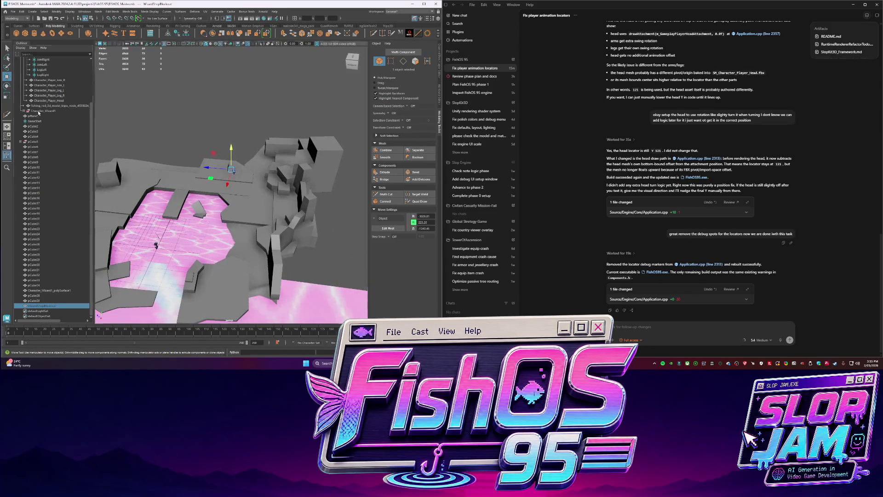
left_click(40, 111)
key("f")
key("Delete")
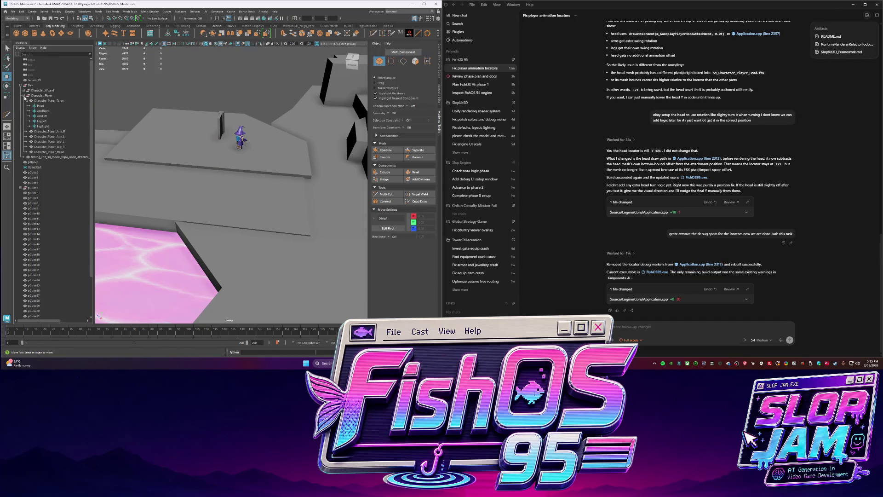
Combine pCube29 and pCube18 into one mesh, delete its history, then delete the shop blockout.
left_click(25, 96)
left_click(29, 85)
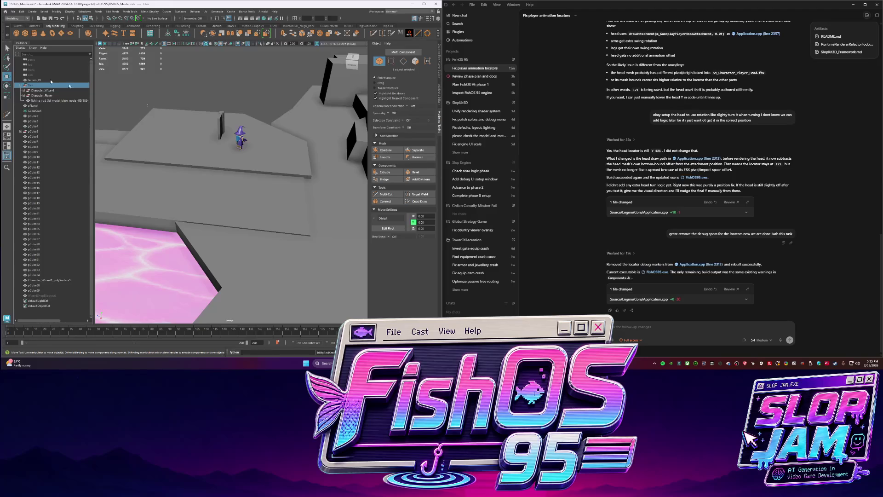
left_click(220, 124)
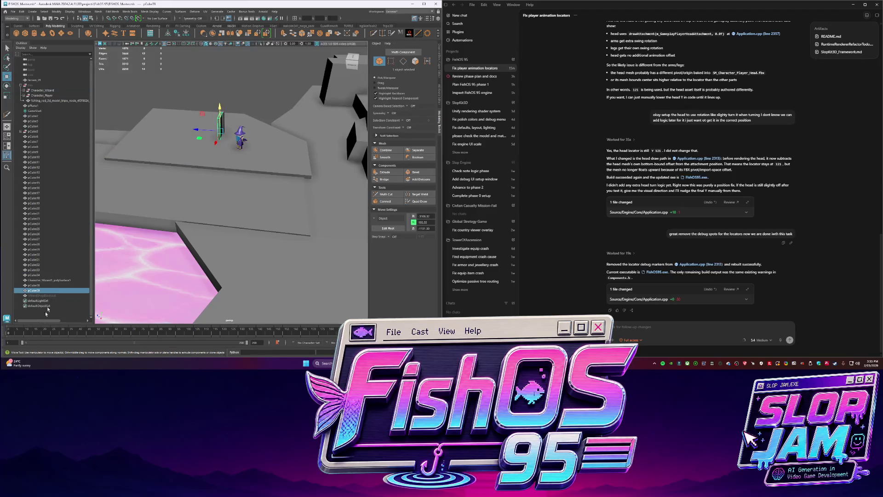
left_click(65, 285, "ctrl")
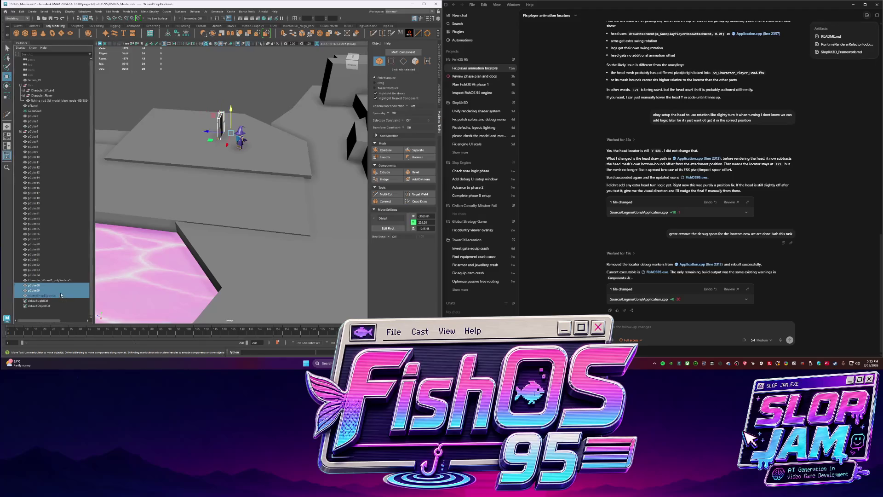
left_click(207, 32)
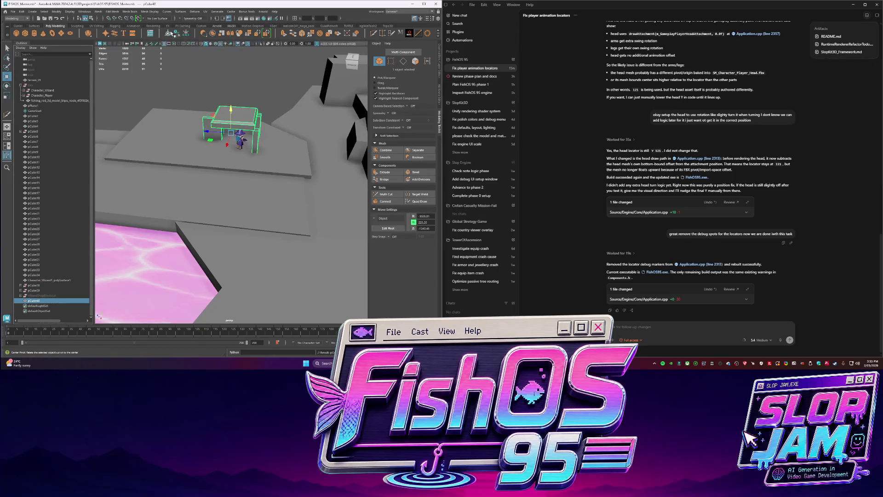
left_click(173, 33)
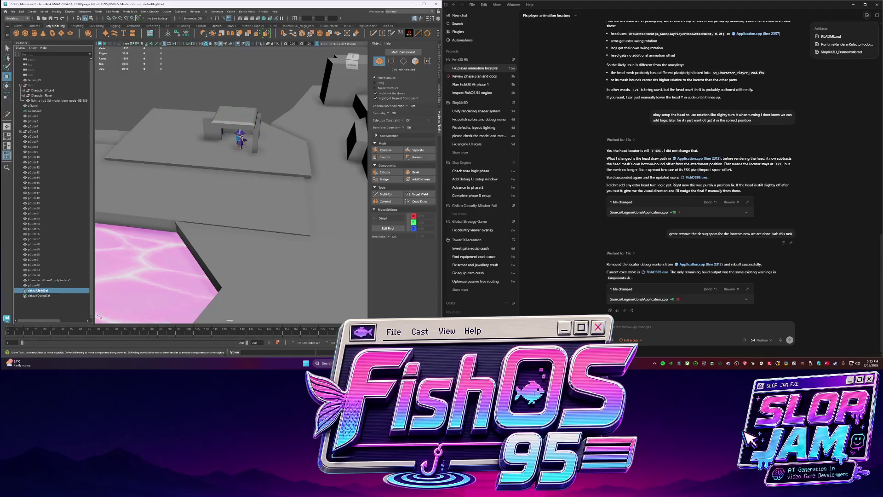
key("Delete")
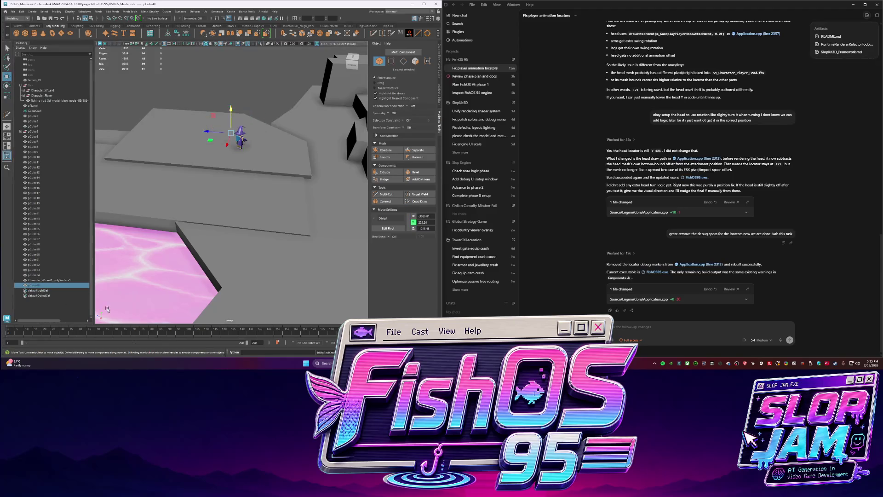
mouse_move(96, 311)
left_mouse_down("alt")
mouse_move(97, 129)
mouse_move(260, 221)
mouse_move(254, 240)
left_mouse_up("alt")
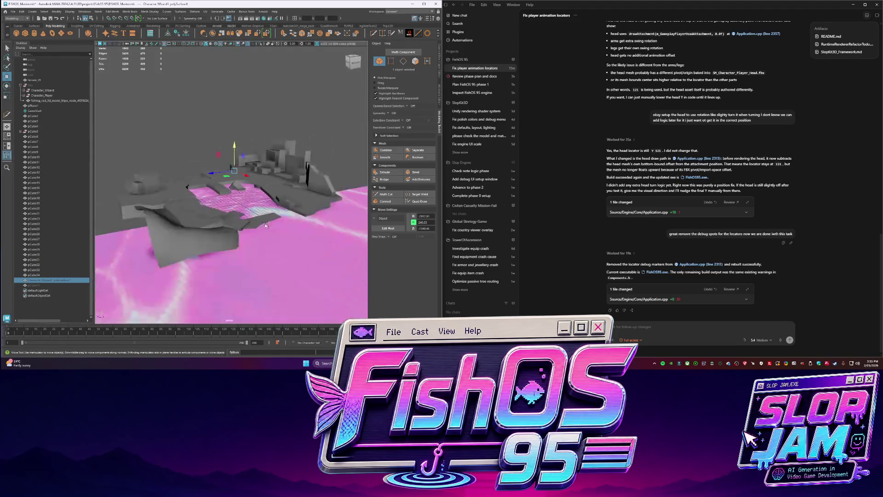
Rename the pink water plane pPlane1 to SM_Water_01 in the Outliner.
left_click(254, 239)
scroll(254, 239, "up", 3)
left_click(254, 239)
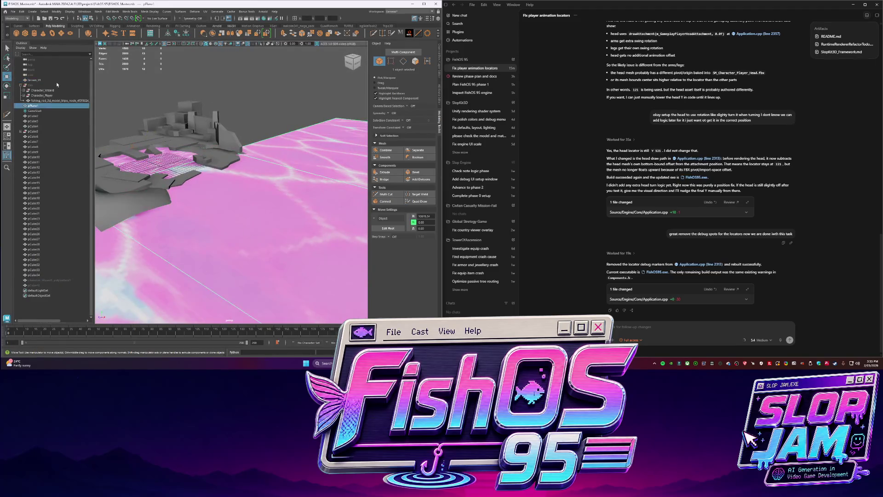
double_click(34, 106)
type("Water")
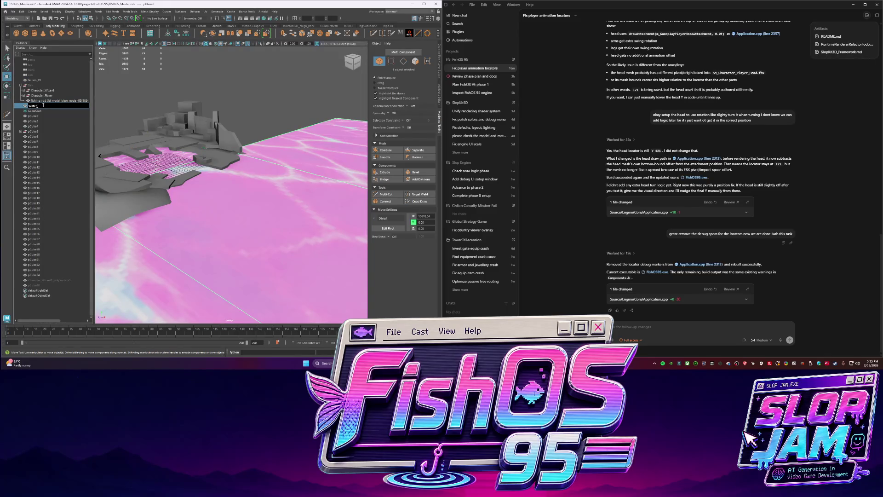
key("Return")
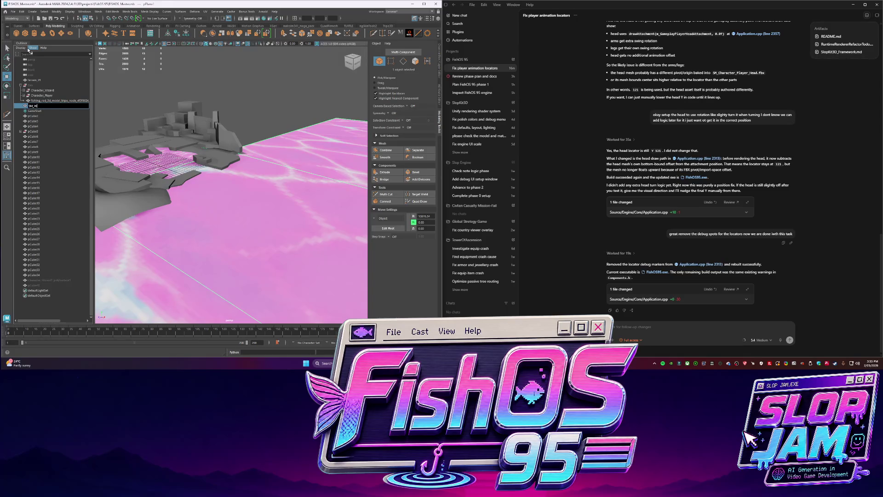
type("ater_01")
key("Return")
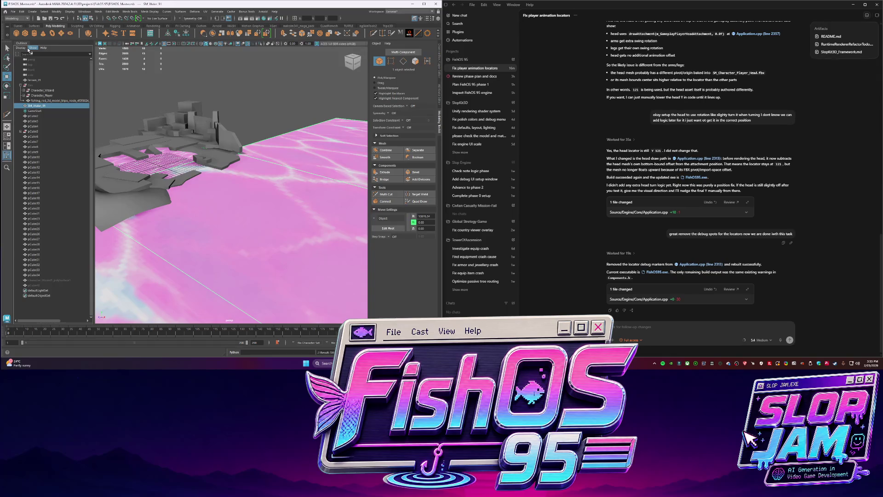
double_click(58, 106)
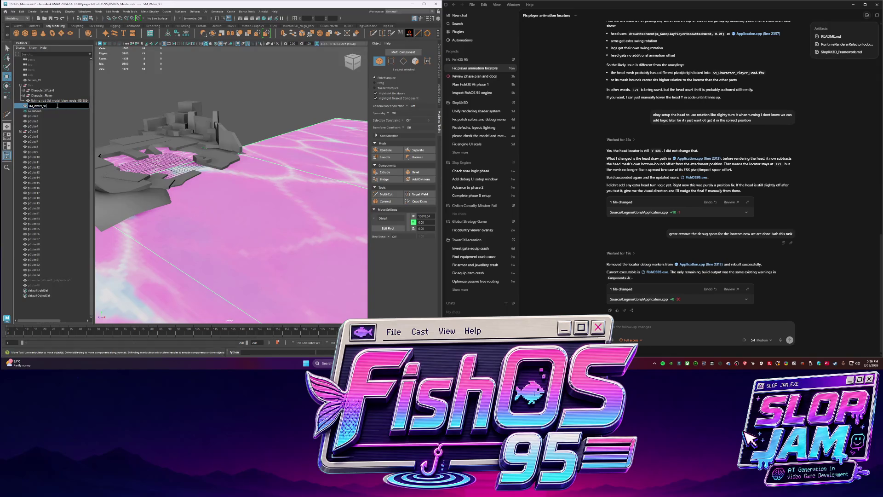
key("Return")
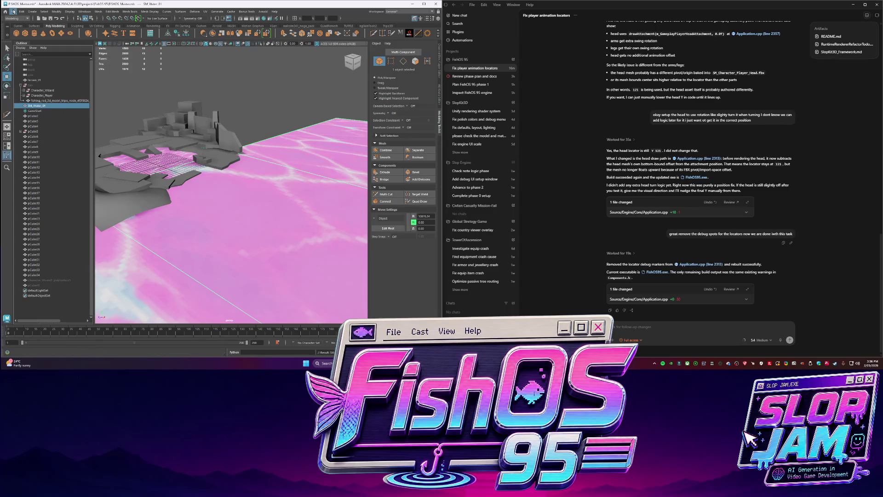
Start an Export Selection for the water plane.
left_click(12, 12)
left_click(32, 79)
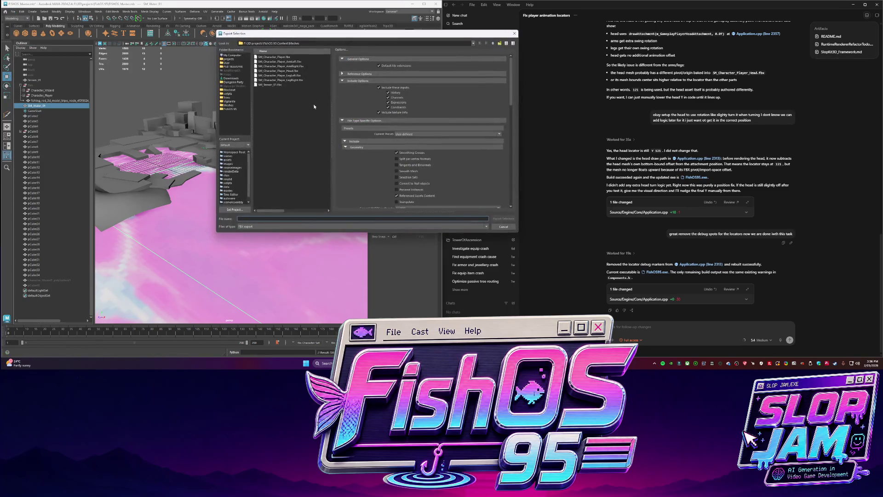
type("SM_Water_01")
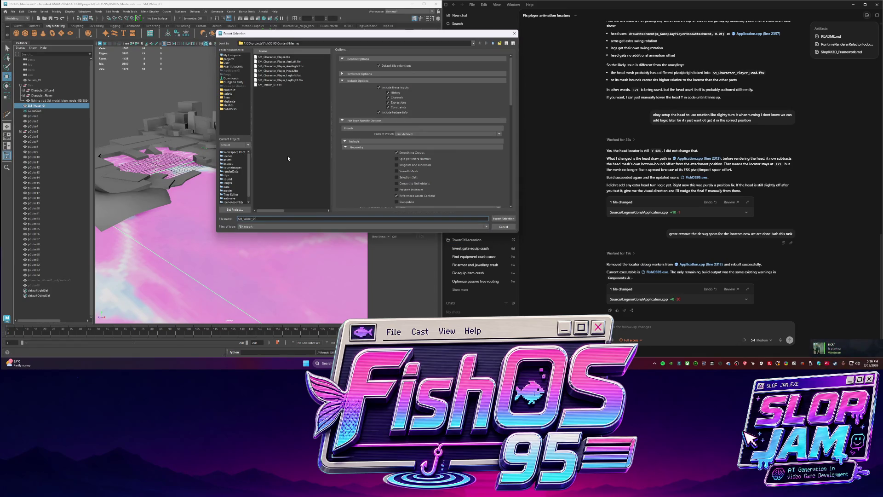
Export SM_Water_01 to the Meshes folder, inspect pCube5, and start a fresh Codex chat.
key("Return")
left_click_drag(288, 157, 173, 150, "alt")
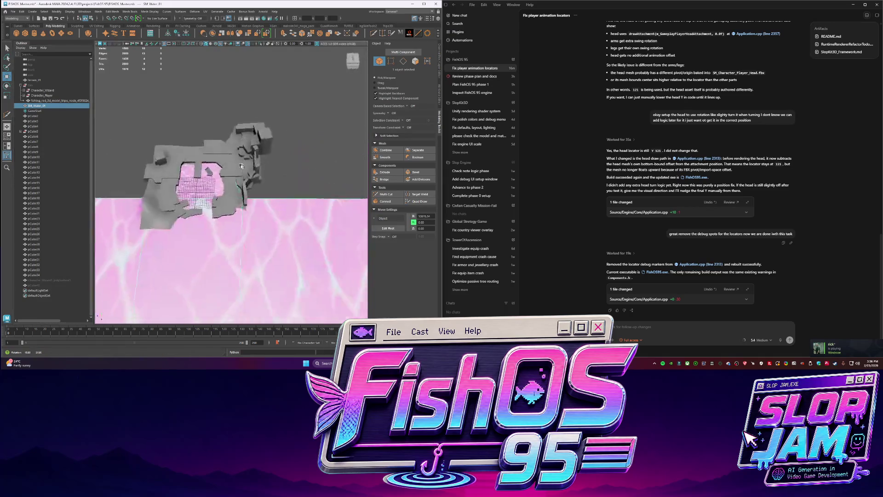
left_click(173, 150)
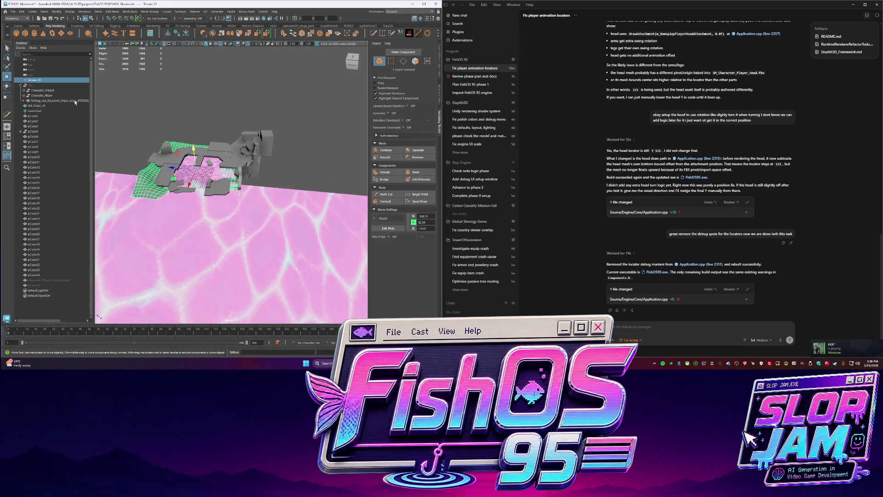
left_click(33, 132)
left_click(22, 131)
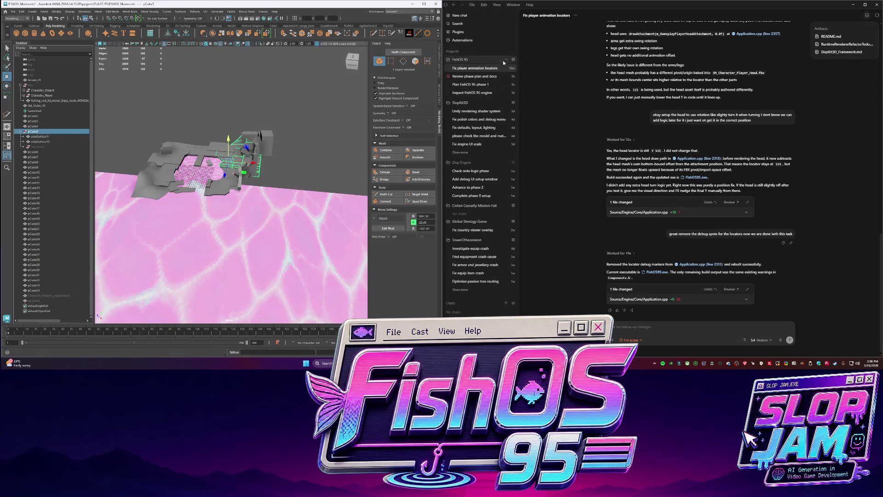
key("ctrl+n")
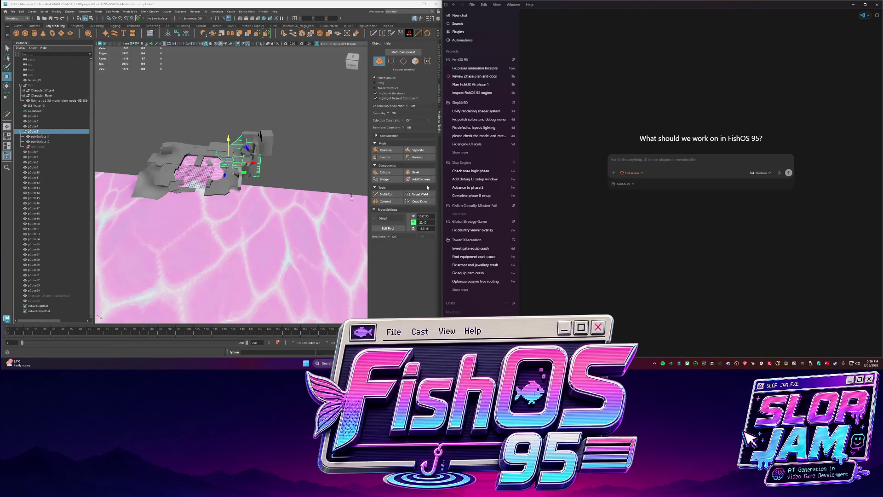
Hide the water plane, screenshot the level blockout and attach it to the Codex prompt.
left_click(280, 213)
key("ctrl+h")
scroll(277, 261, "up", 5)
left_click_drag(277, 261, 154, 161, "alt")
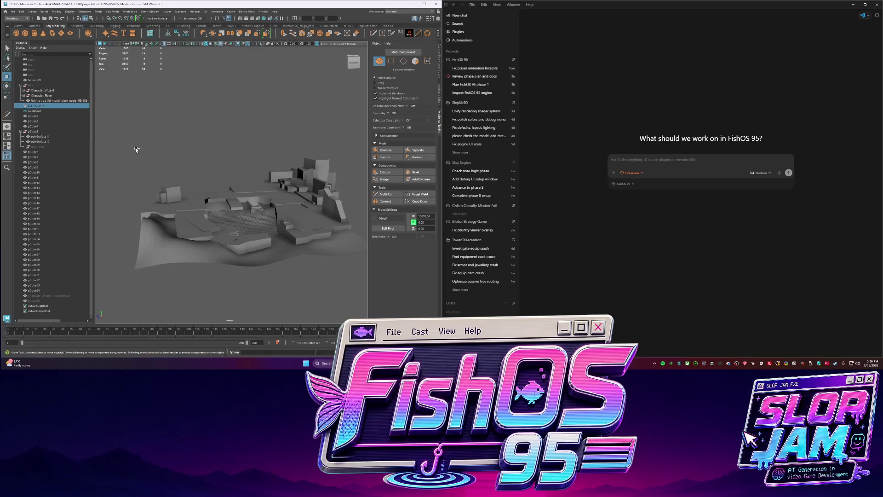
key("ctrl+Print")
left_click_drag(126, 124, 354, 296)
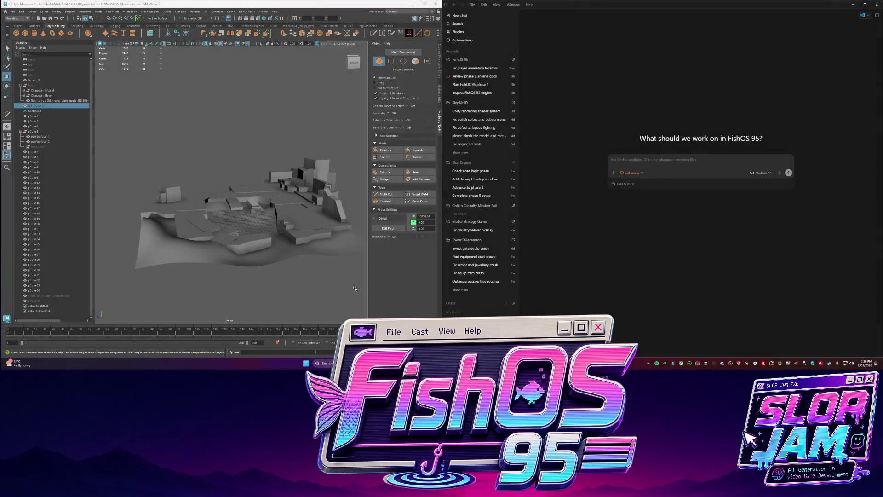
left_click_drag(792, 348, 661, 189)
type("in maya a big ")
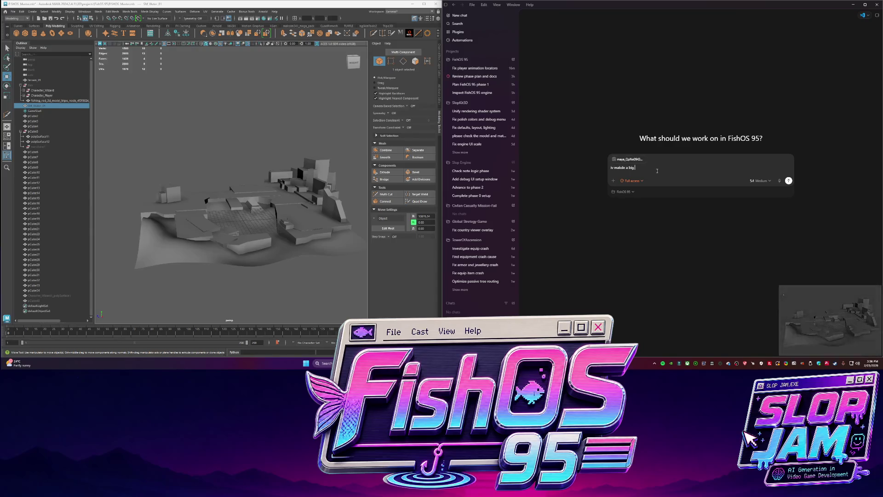
type("blockout in maya. iom")
Send the question about merging the blockout for export and navmesh walkability.
key("BackSpace")
type("m about to export it to the")
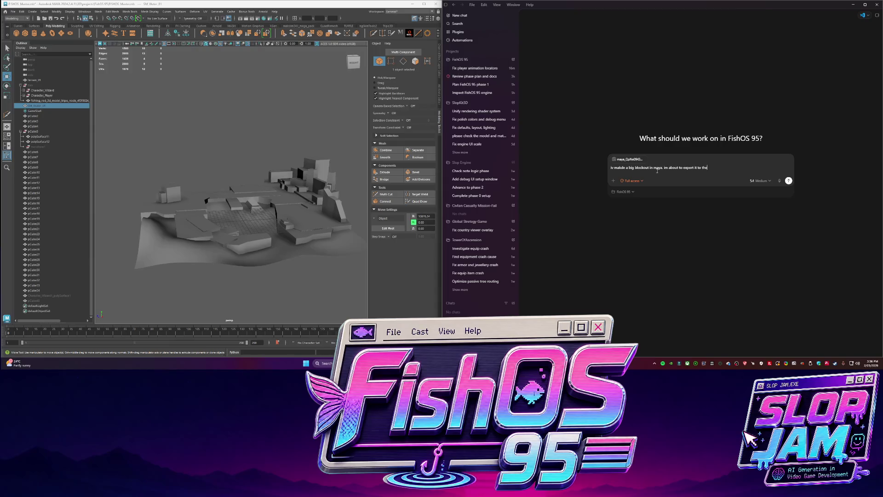
type(" now shou")
type("bine all of this s")
type("to a single object")
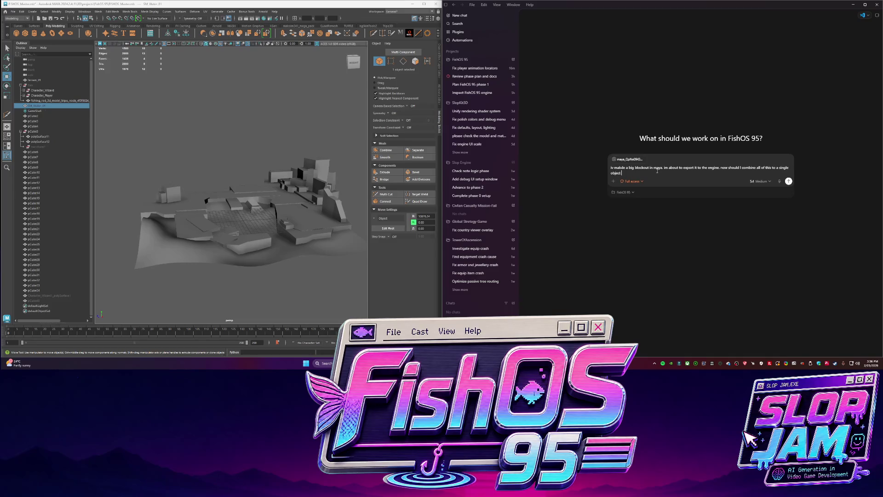
type(" . what is the best method herre?")
type(" I want ot be able to")
type(" have parts walkable and then")
type(" i have")
type(" water to go in there too")
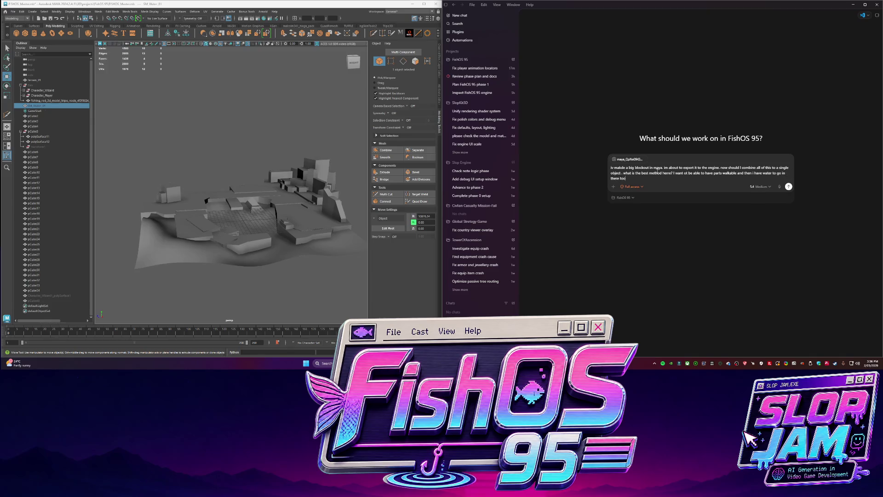
type("r our")
type(" plans to have")
type("e a na")
key("BackSpace")
key("BackSpace")
type("vmesh built on this thing")
type("and certain heights not walkable")
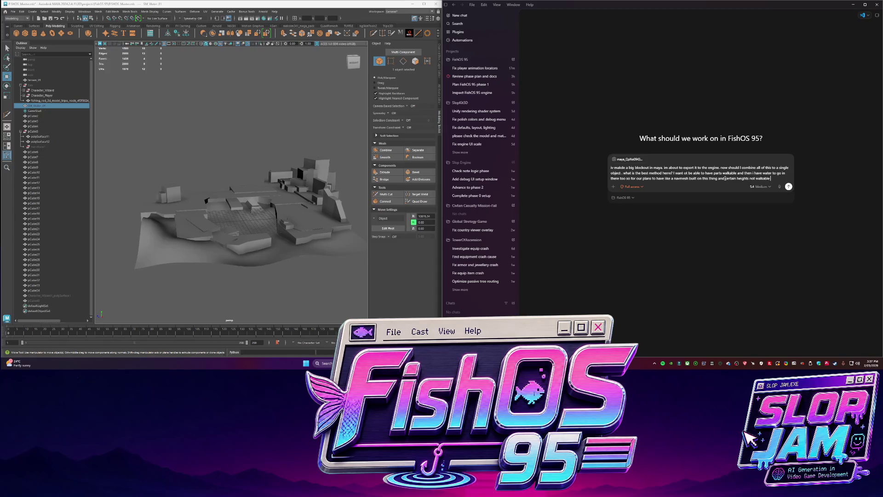
type(" amdm i s")
type(" safd")
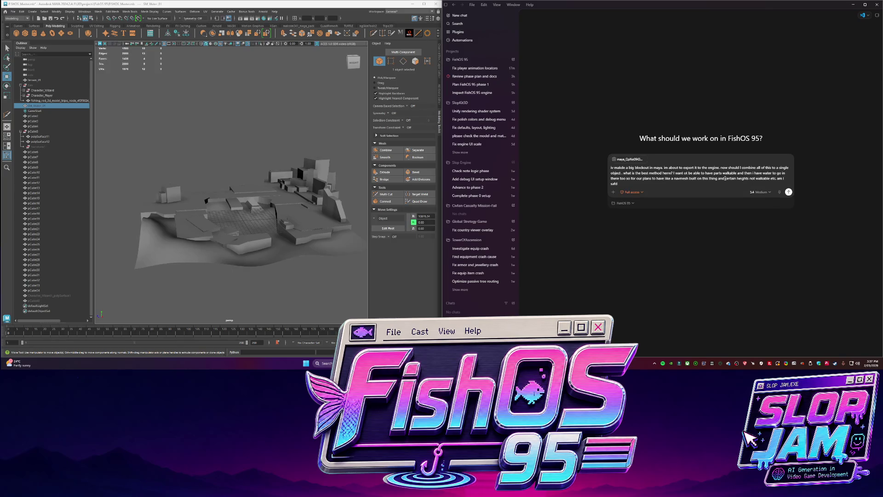
type(" to mer")
type(" this an")
type("ing it into the engi")
type(" what do you")
type("?")
key("Return")
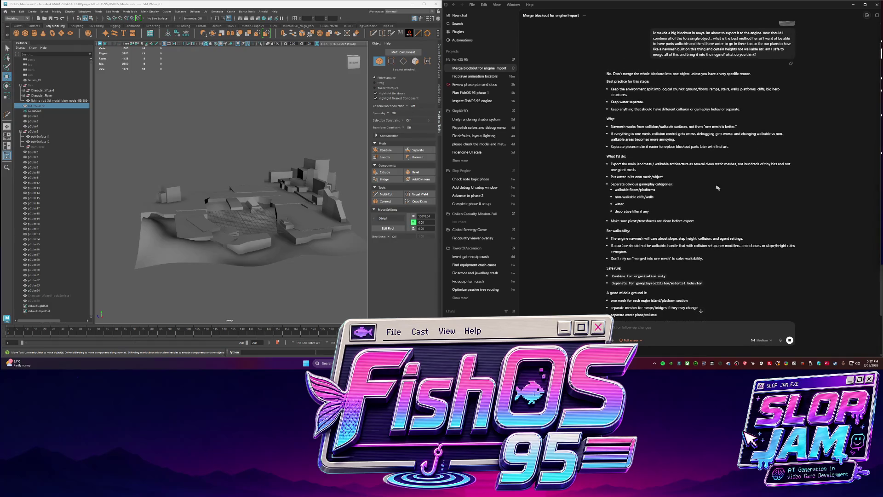
Orbit the blockout to a near top-down view while Codex replies.
left_click_drag(314, 222, 326, 235, "alt")
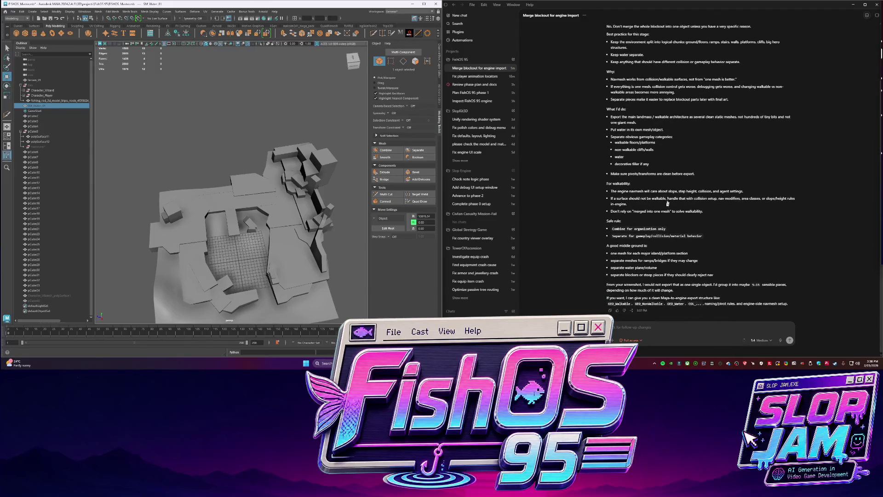
scroll(668, 203, "up", 2)
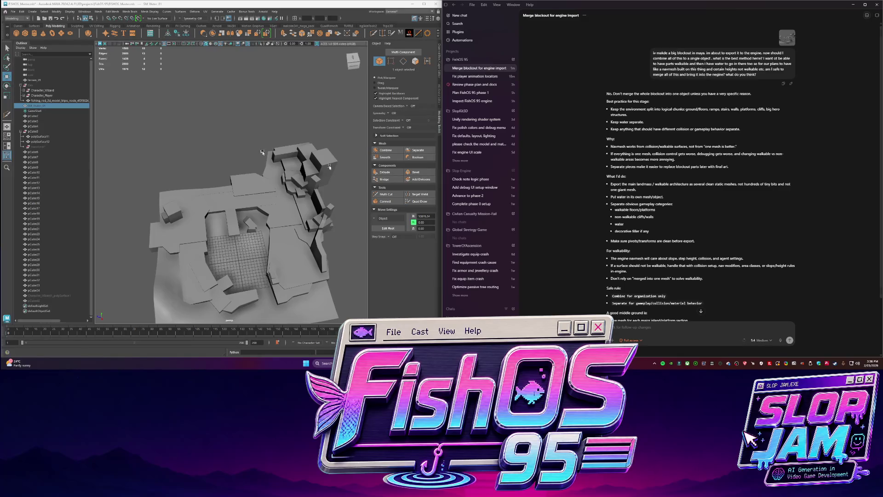
scroll(262, 152, "up", 5)
scroll(276, 179, "down", 5)
scroll(295, 206, "up", 5)
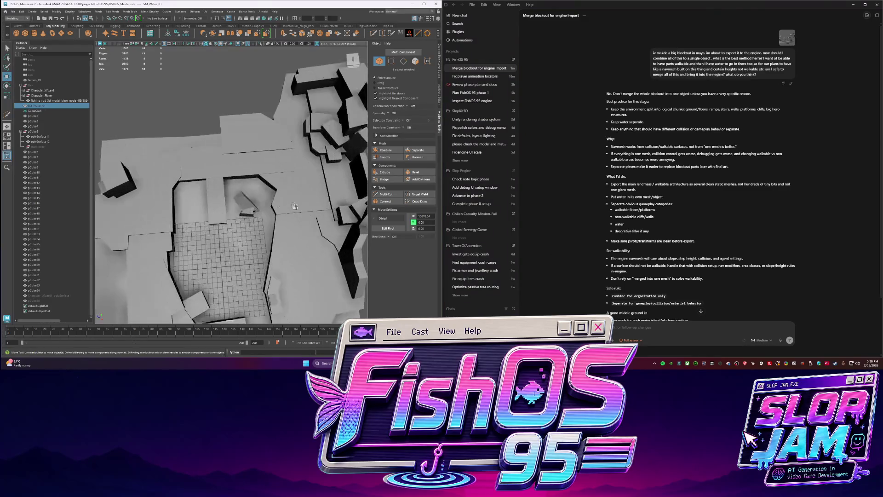
Frame Character_Player for scale and unhide the SM_Water_01 plane.
left_click(44, 86)
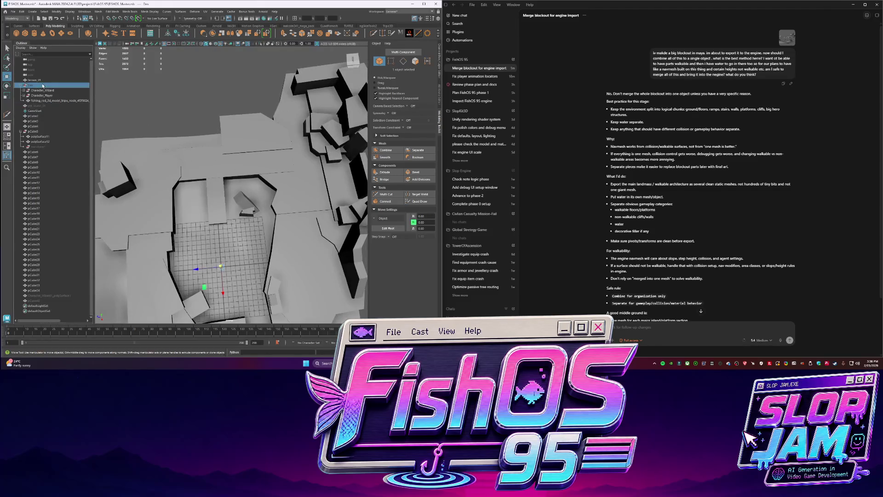
left_click(46, 95)
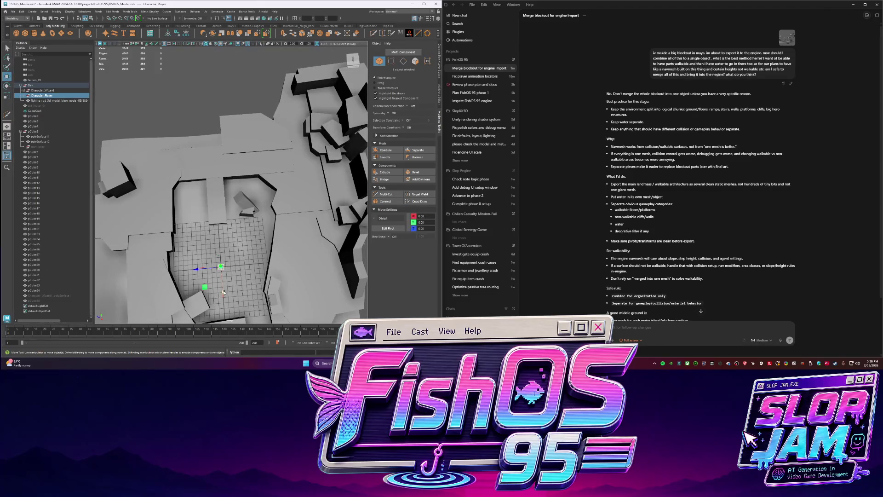
key("f")
left_click_drag(216, 222, 250, 182, "alt")
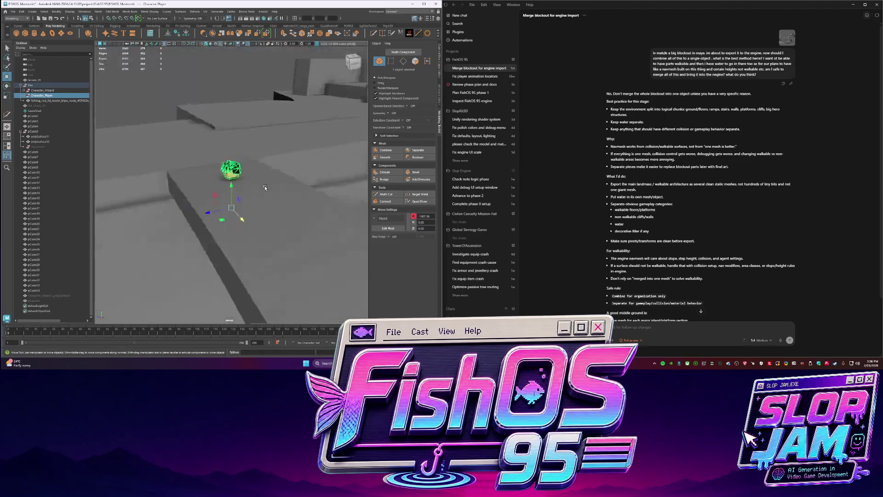
key("e")
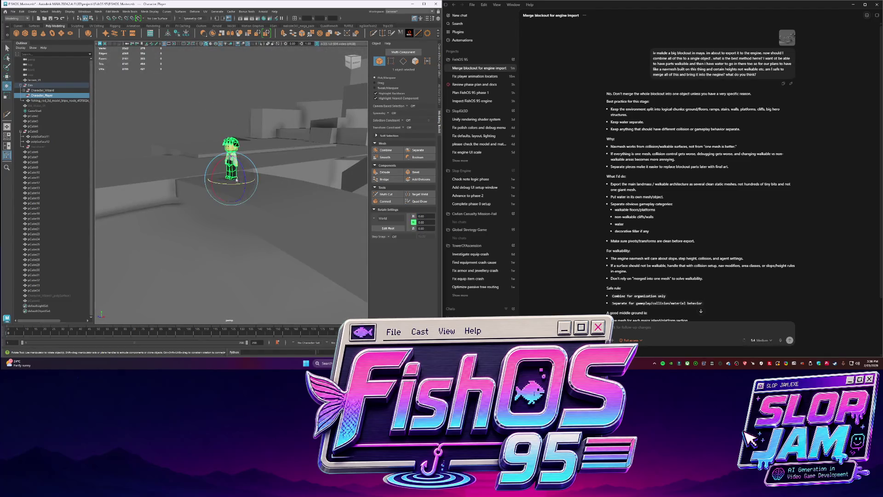
scroll(247, 188, "down", 5)
left_click_drag(247, 188, 207, 179, "alt")
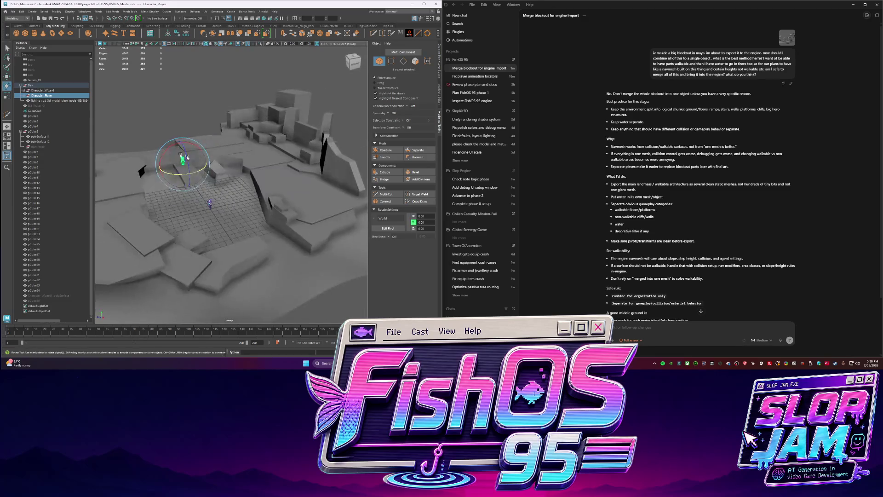
left_click(48, 105)
key("shift+h")
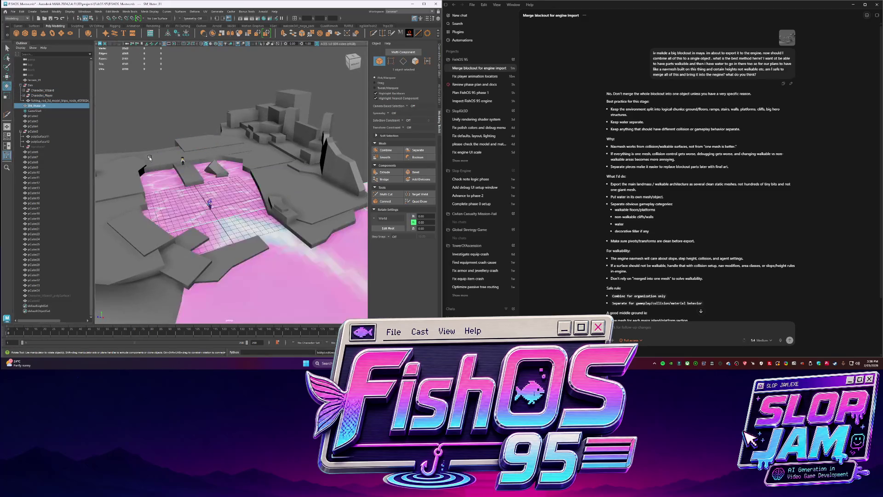
Screenshot the level with player and water and paste it into the Codex chat.
left_click_drag(247, 168, 298, 173, "alt")
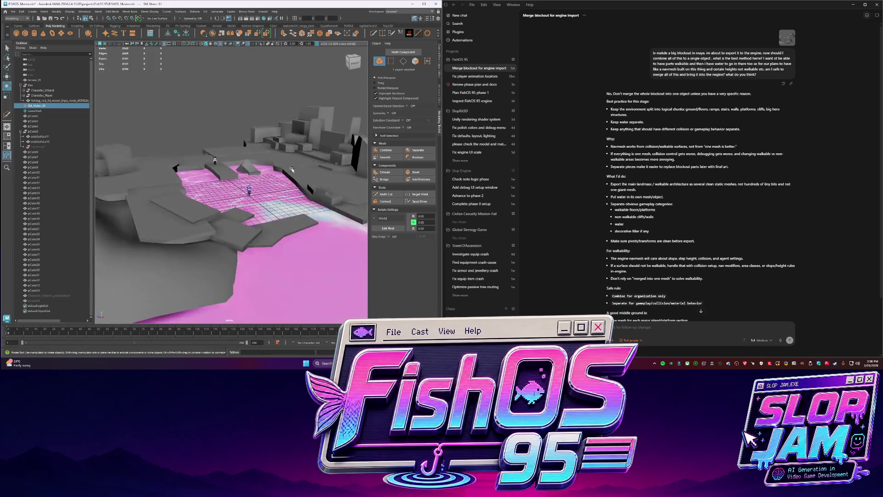
key("ctrl+Print")
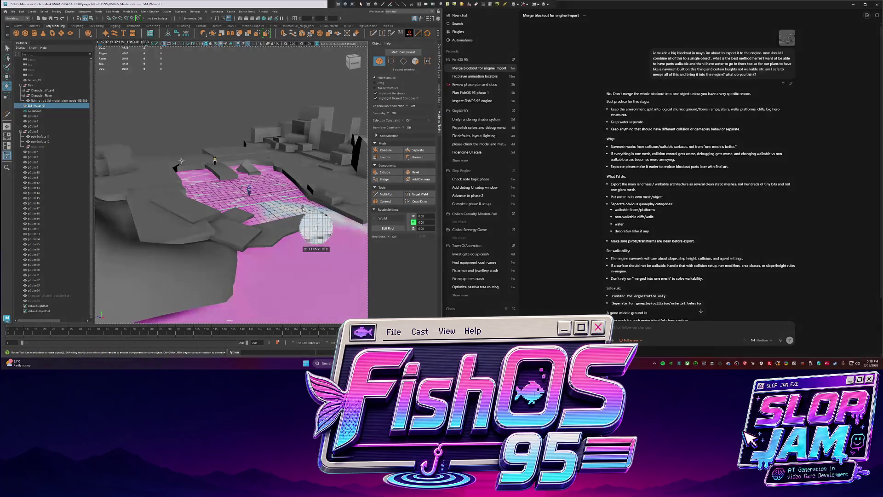
left_click_drag(100, 80, 364, 275)
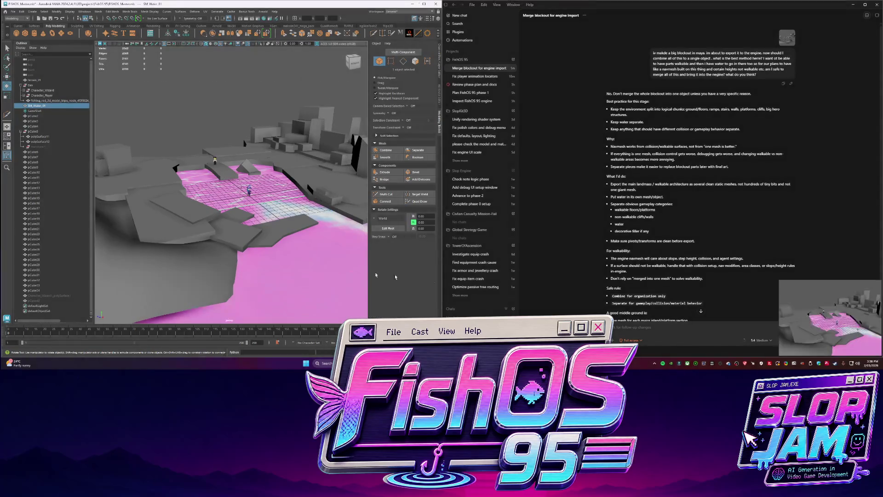
left_click(688, 328)
key("ctrl+v")
type("i")
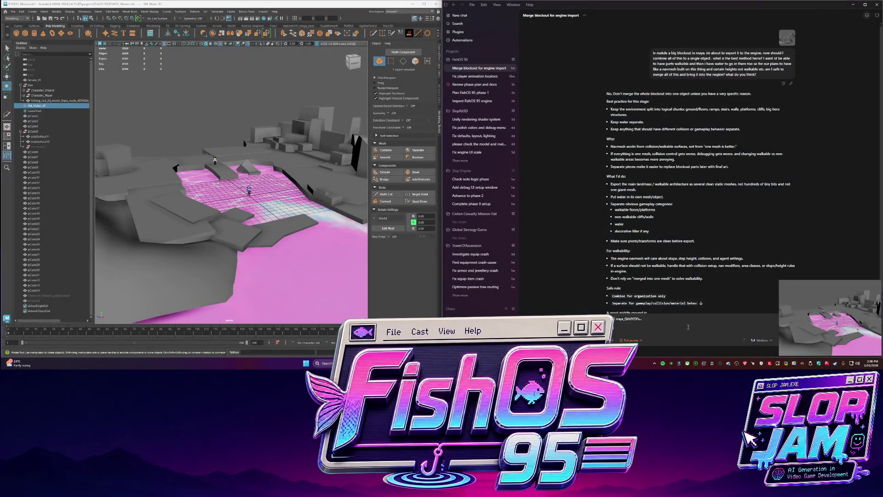
type(" off the scale of the player herehow")
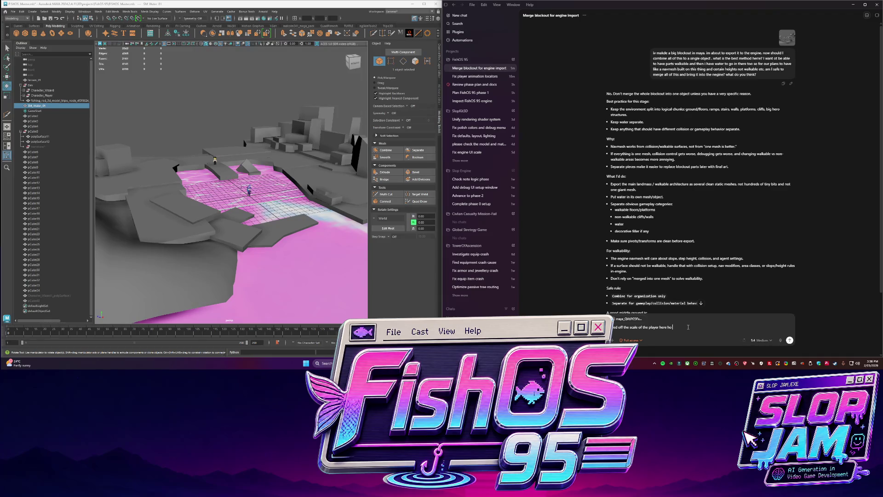
type("many")
type("ent chunks should")
type(" splitting this into then?")
Send the follow-up about player scale and chunk count with the screenshot.
key("Return")
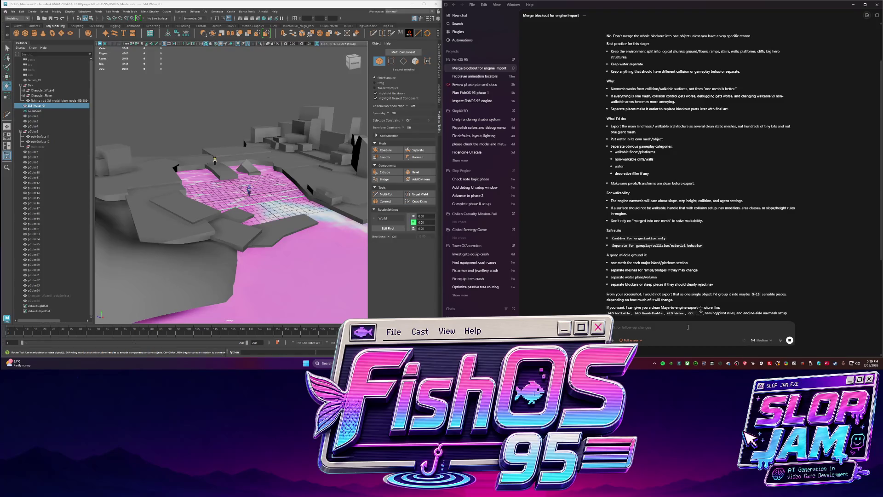
scroll(670, 288, "down", 1)
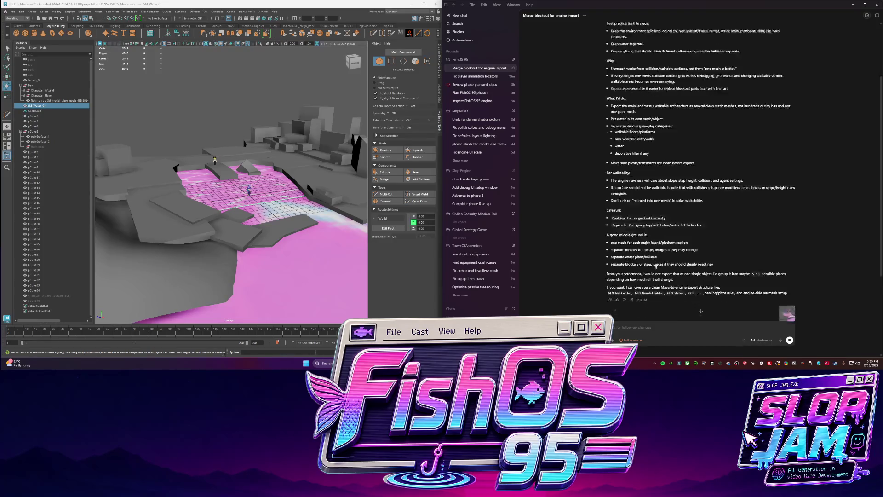
scroll(670, 289, "down", 2)
scroll(621, 271, "down", 3)
scroll(621, 270, "down", 2)
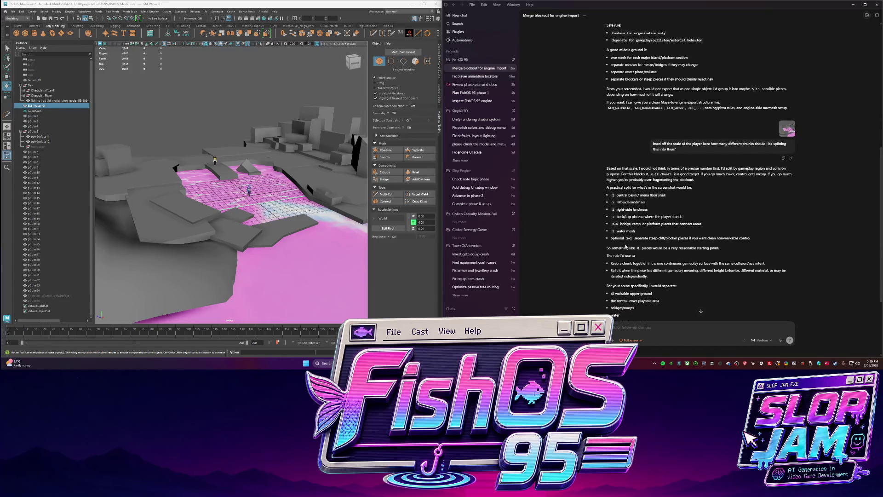
Export the large curved terrain surface as SM_Environment_Terrain_01.
mouse_move(235, 207)
left_mouse_down("alt")
mouse_move(249, 165)
mouse_move(193, 145)
left_mouse_up("alt")
left_click(223, 174)
key("q")
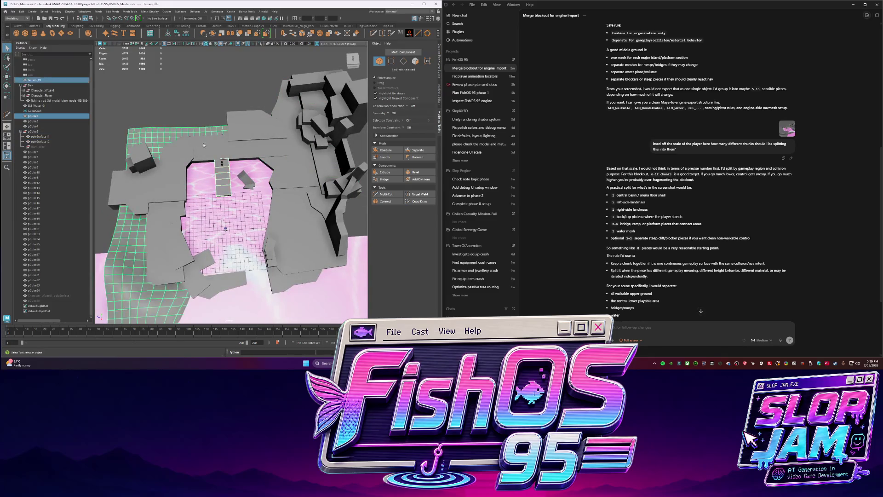
left_click(161, 131)
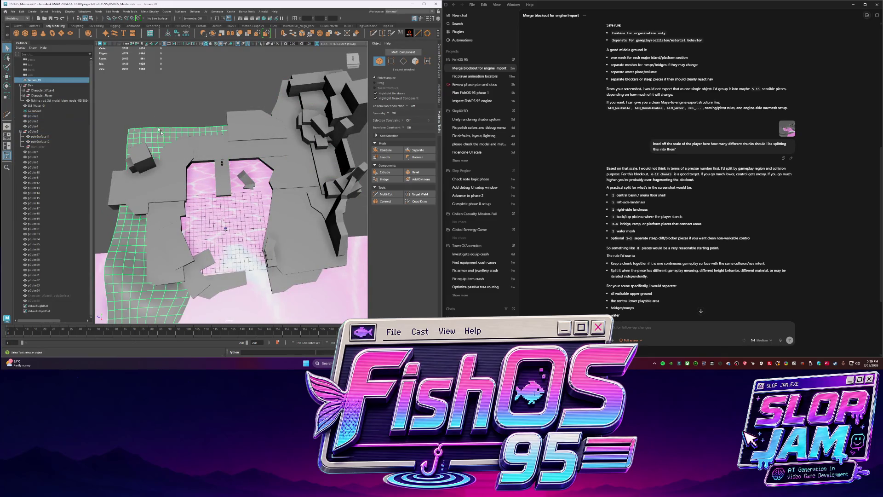
left_click(14, 11)
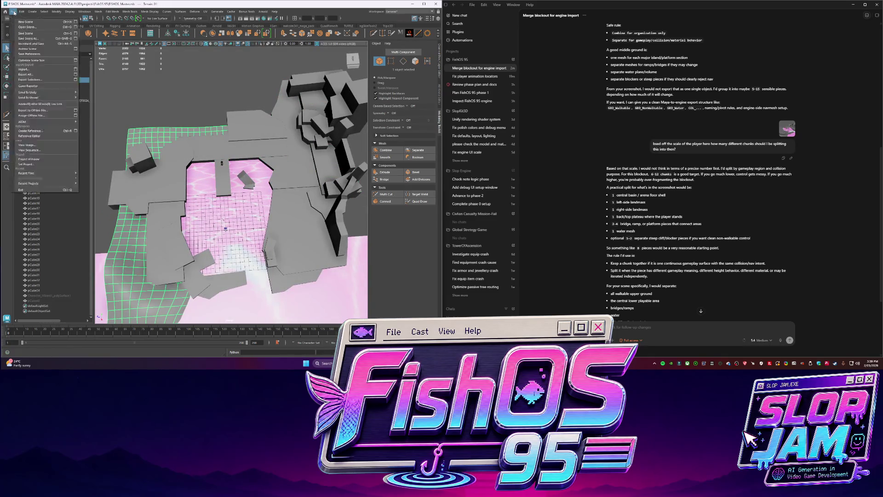
left_click(38, 82)
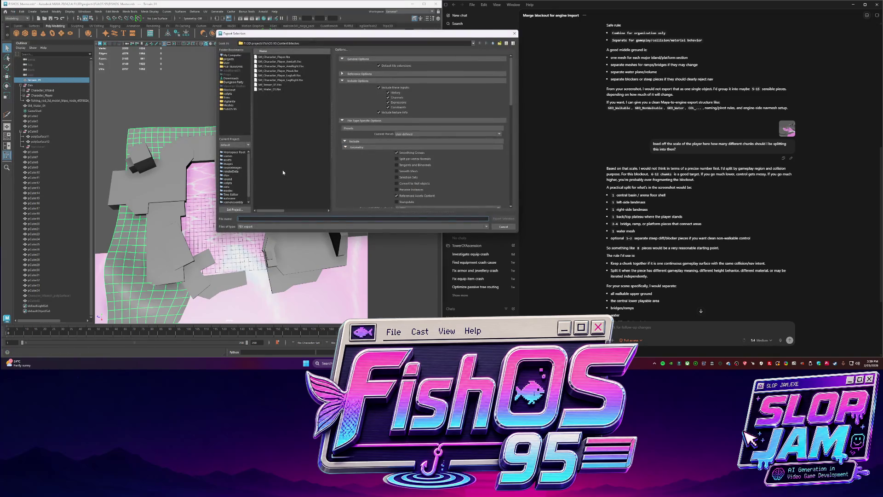
type("SM_Envi")
type("ronment_Terrain_0")
key("Return")
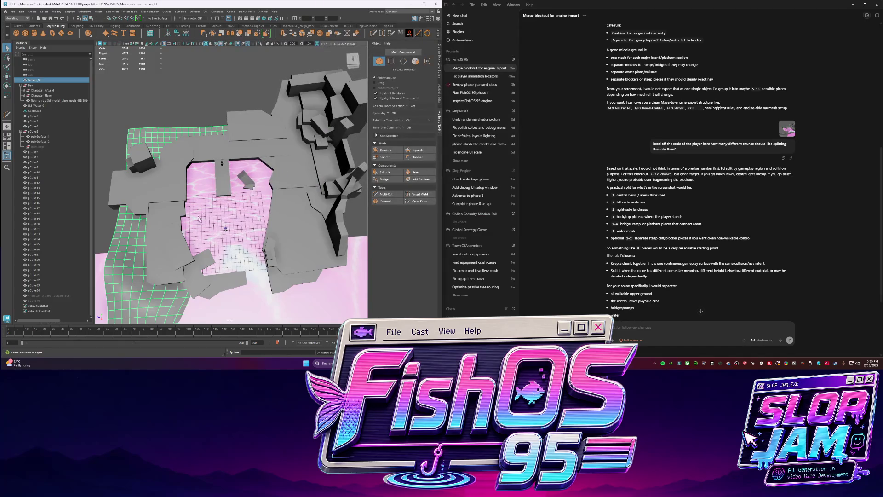
Combine the blockout pieces left of the pool and export them as SM_Environment_Block_01.
left_click(207, 273)
left_click(216, 270, "shift")
left_click(183, 242, "shift")
mouse_move(182, 241)
left_mouse_down("alt")
mouse_move(175, 180)
mouse_move(165, 181)
left_mouse_up("alt")
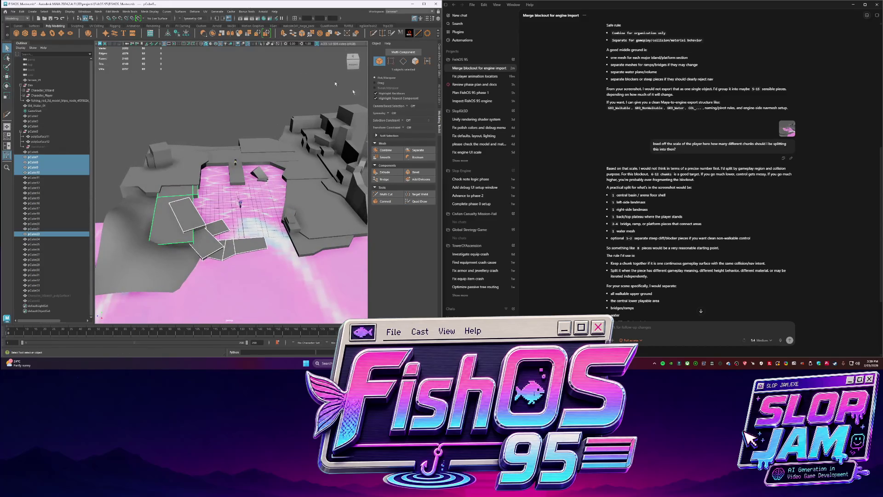
left_click(399, 152)
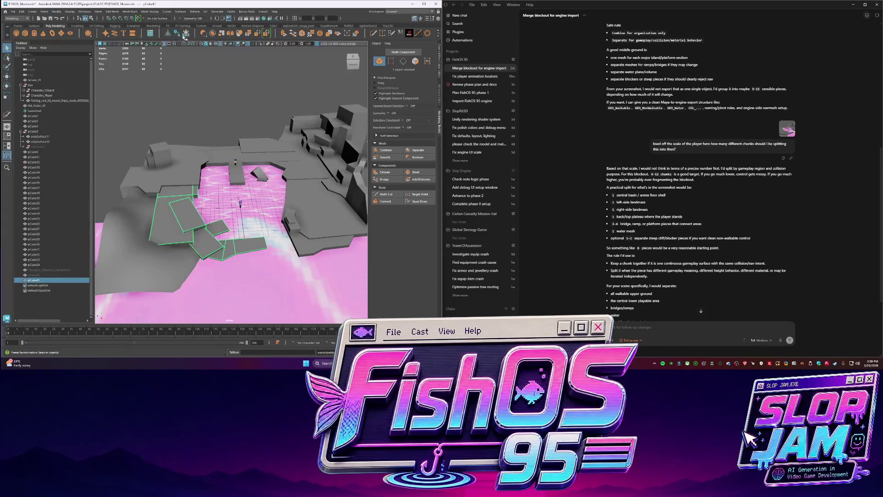
left_click_drag(219, 201, 208, 180, "alt")
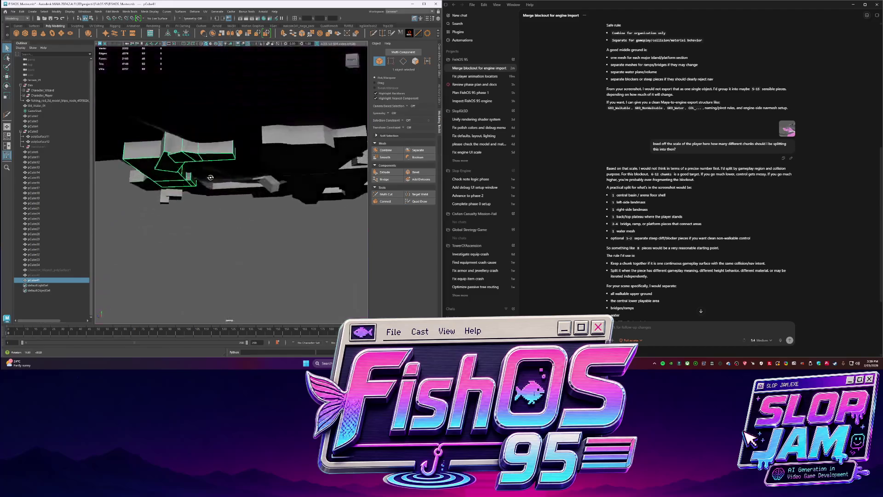
left_click(13, 11)
left_click(42, 79)
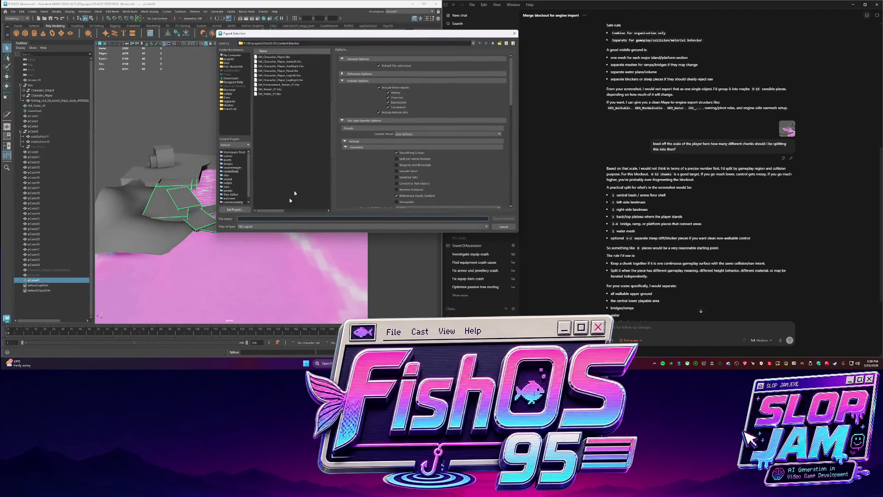
type("SM_Env")
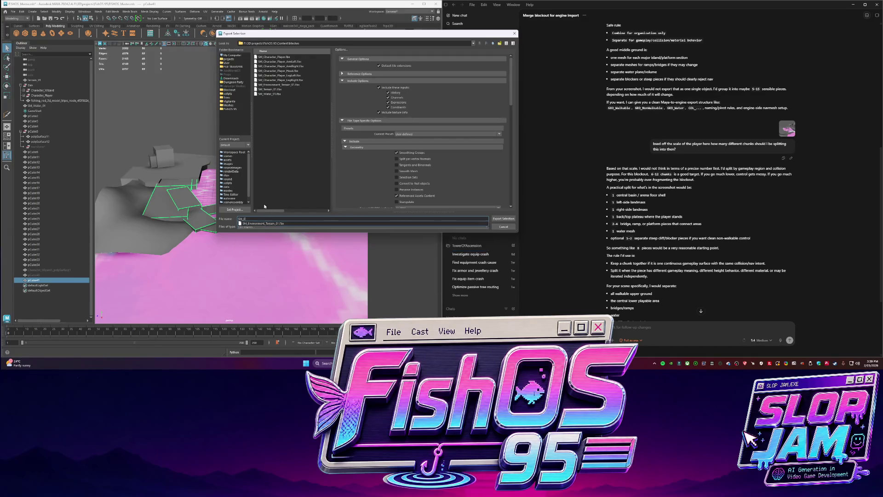
type("ironment_Block_0")
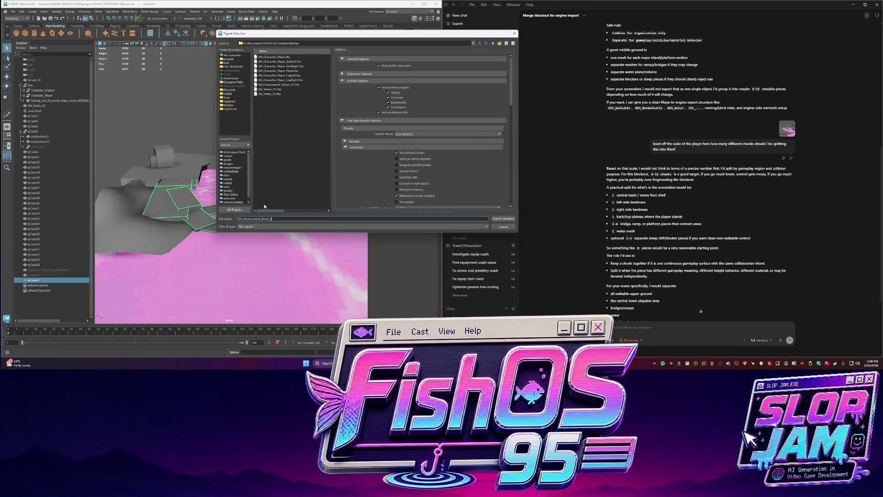
key("Return")
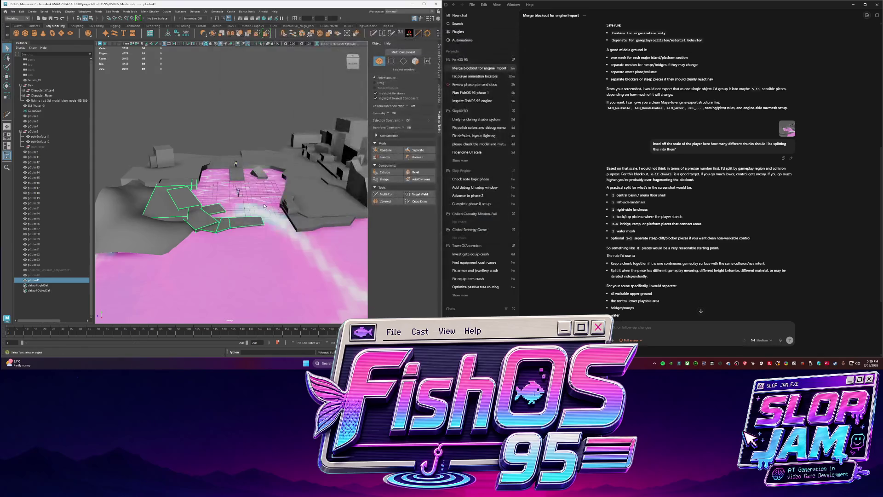
scroll(187, 160, "up", 5)
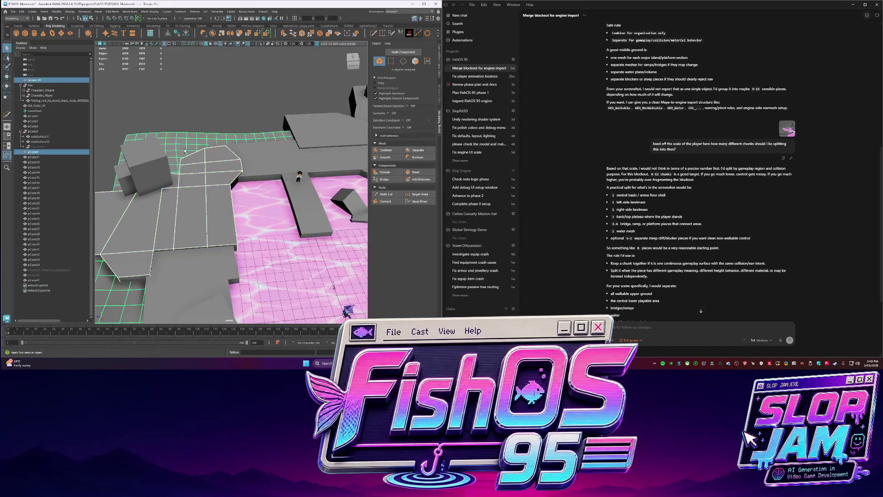
Select the walkway and platform pieces and set up an export based on the existing file name.
left_click(159, 161, "shift")
left_click(251, 142, "shift")
mouse_move(252, 141)
left_mouse_down("alt")
mouse_move(189, 206)
mouse_move(159, 193)
left_mouse_up("alt")
left_click(188, 206, "shift")
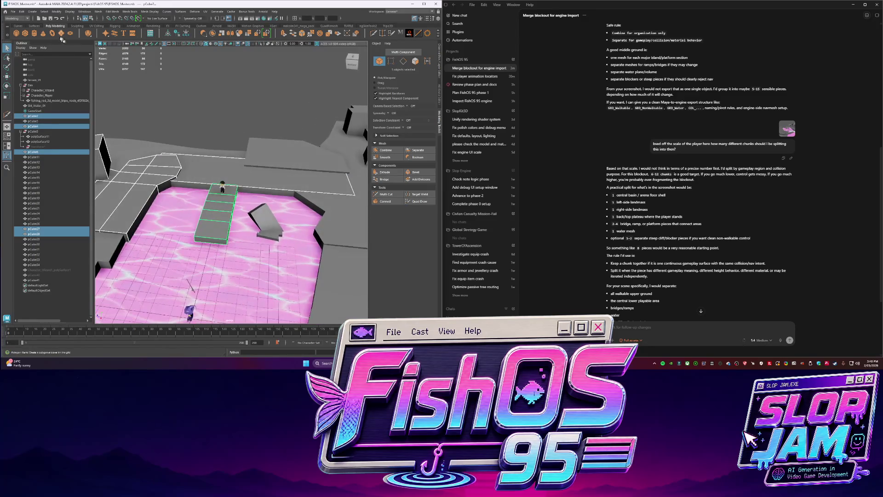
left_click(13, 9)
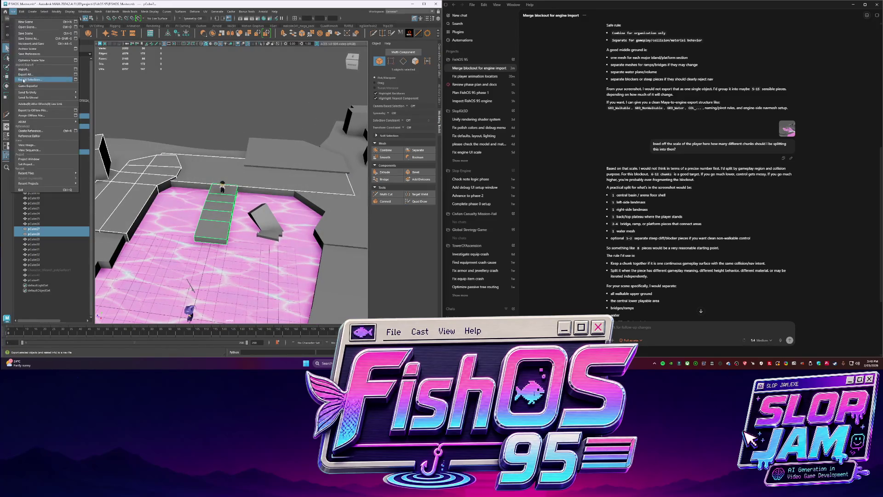
left_click(42, 79)
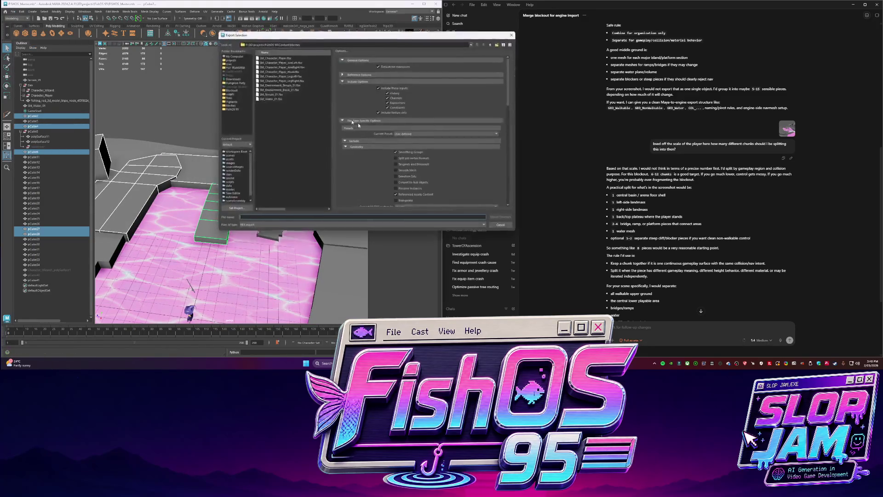
left_click(276, 101)
double_click(284, 217)
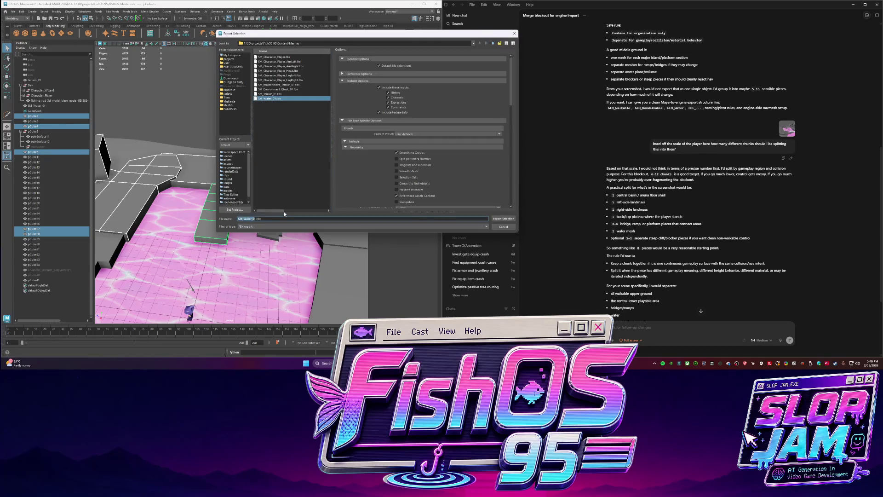
key("Right")
key("Return")
Combine the pieces into pCube42 and export it as SM_Environment_Block_02.fbx.
left_click_drag(290, 210, 284, 197, "alt")
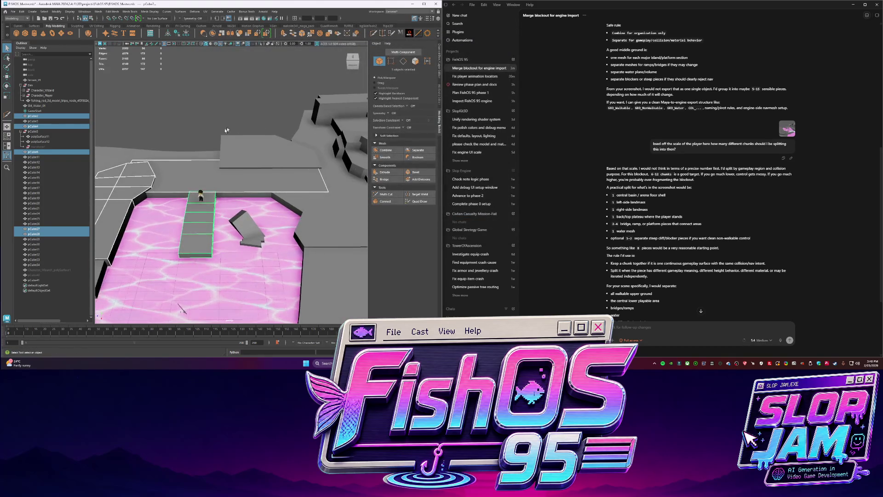
left_click(385, 151)
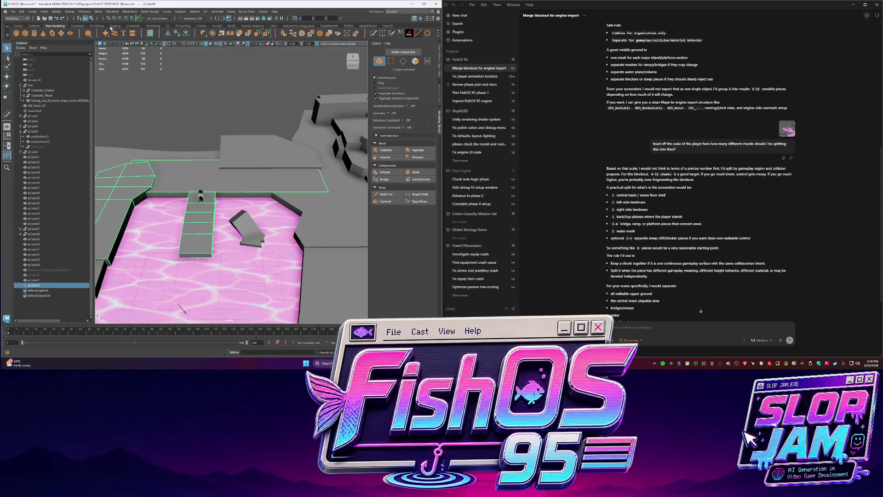
left_click(13, 11)
left_click(13, 12)
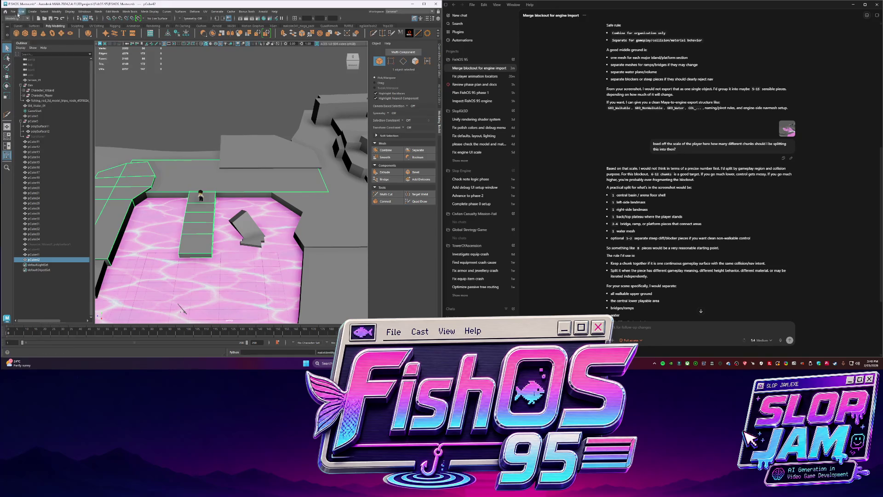
left_click(13, 12)
left_click(31, 79)
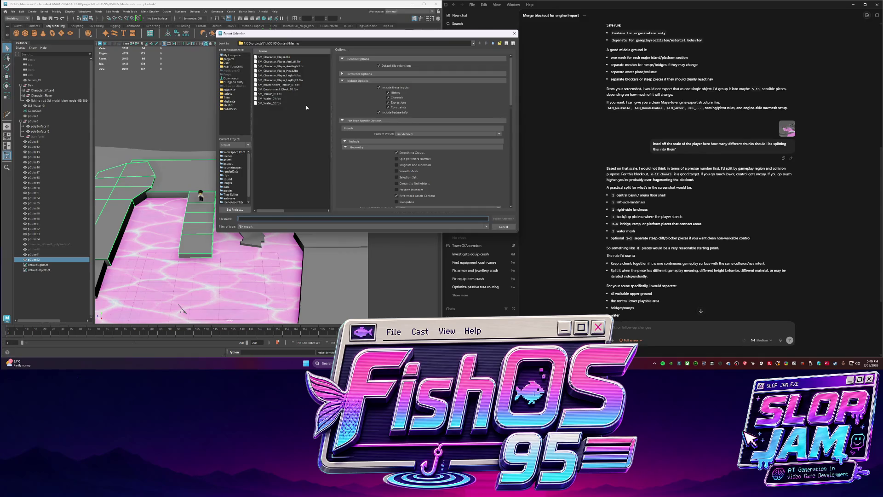
left_click(287, 88)
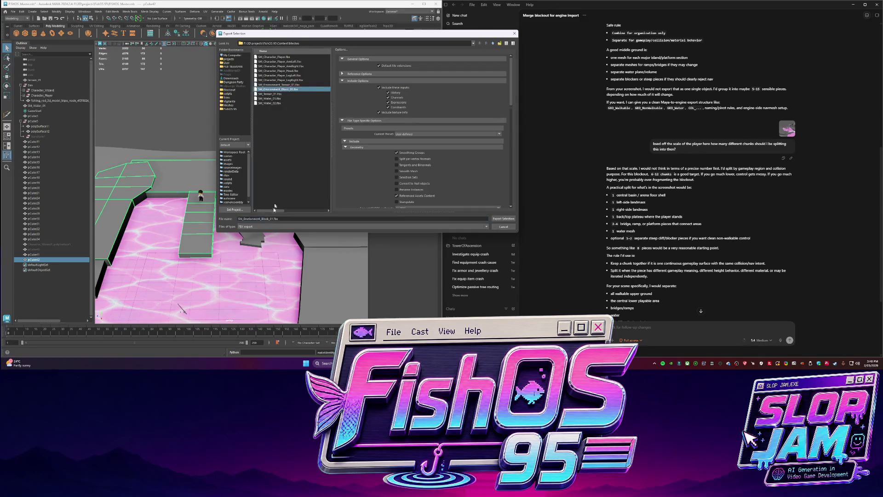
left_click(283, 218)
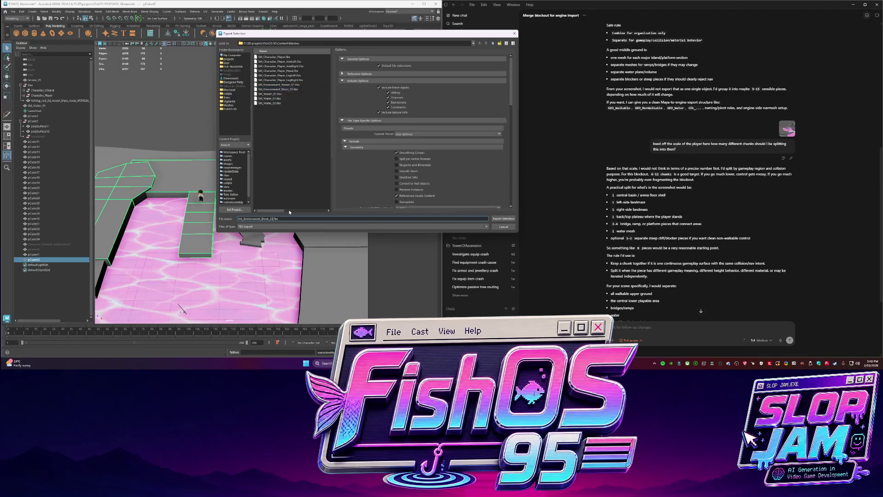
key("Return")
Select the raised wall block meshes for the next chunk.
left_click_drag(289, 212, 292, 201, "alt")
scroll(291, 201, "up", 5)
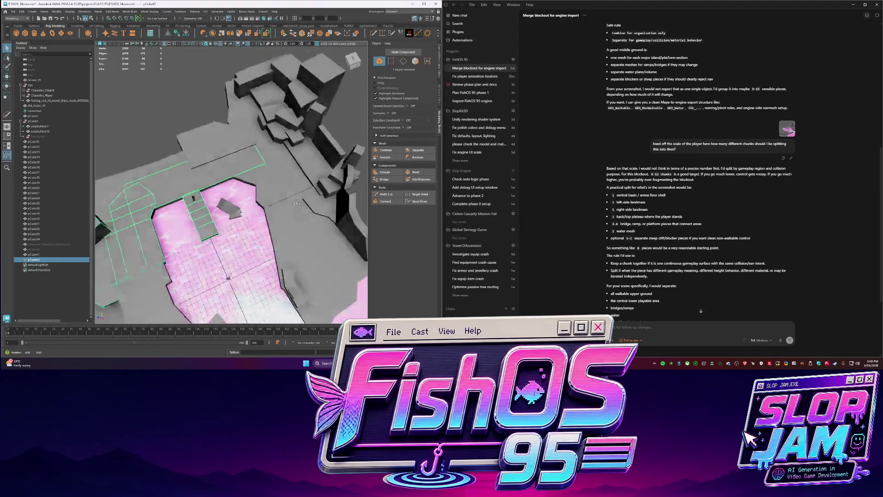
left_click(271, 138, "shift")
mouse_move(272, 138)
left_mouse_down("alt")
mouse_move(176, 169)
mouse_move(135, 139)
mouse_move(293, 205)
left_mouse_up("alt")
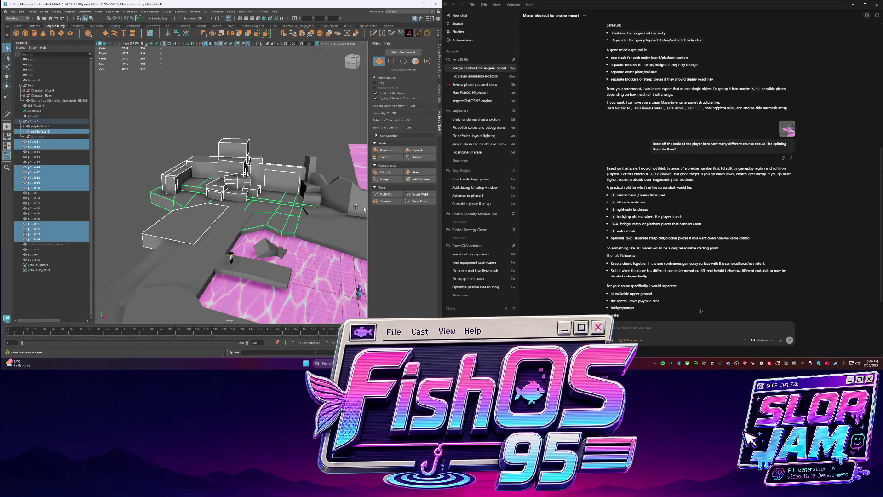
Combine the raised block cluster into pCube43 and delete its construction history.
left_click_drag(357, 207, 266, 178, "alt")
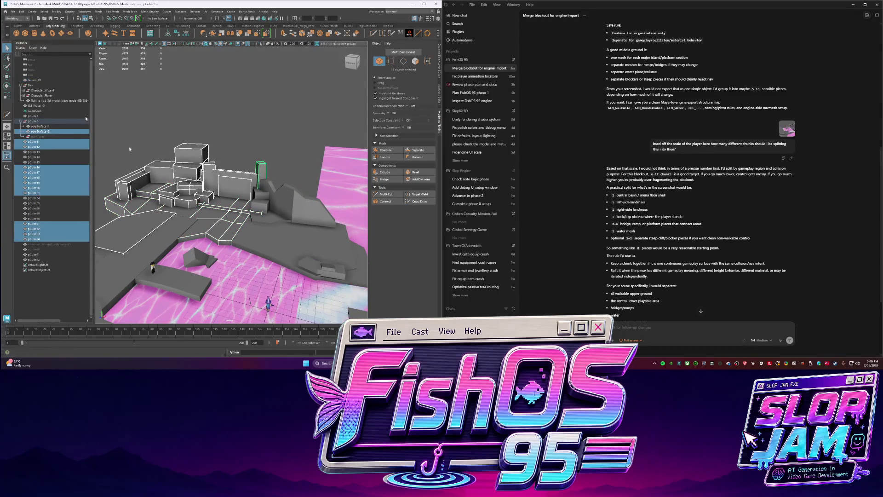
left_click(384, 150)
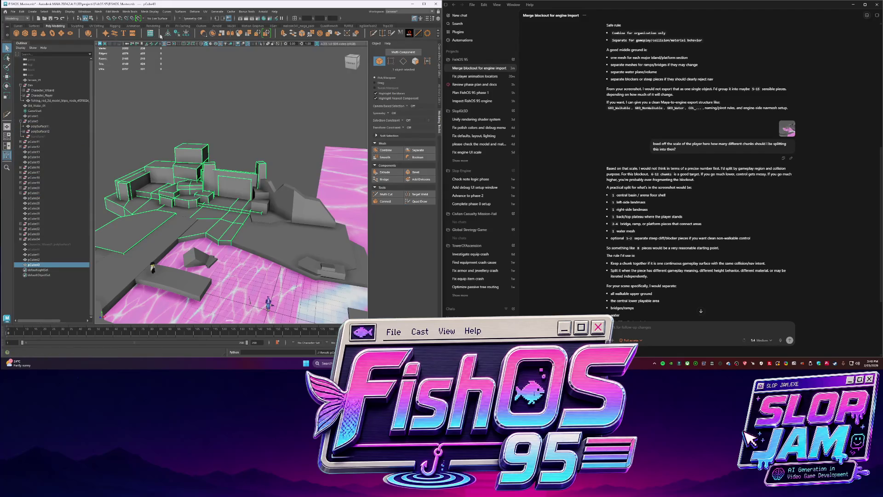
left_click(178, 34)
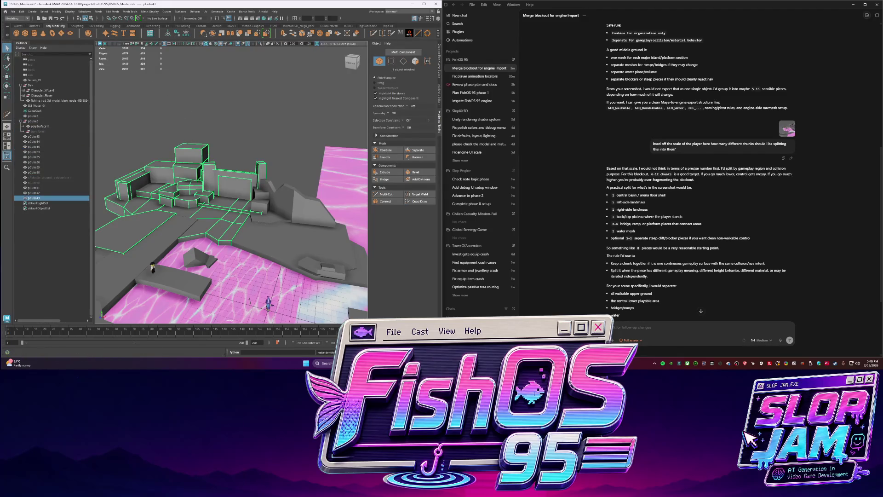
Export the current selection as an FBX named from SM_Environment_Block_02.fbx.
left_click(12, 11)
left_click(30, 80)
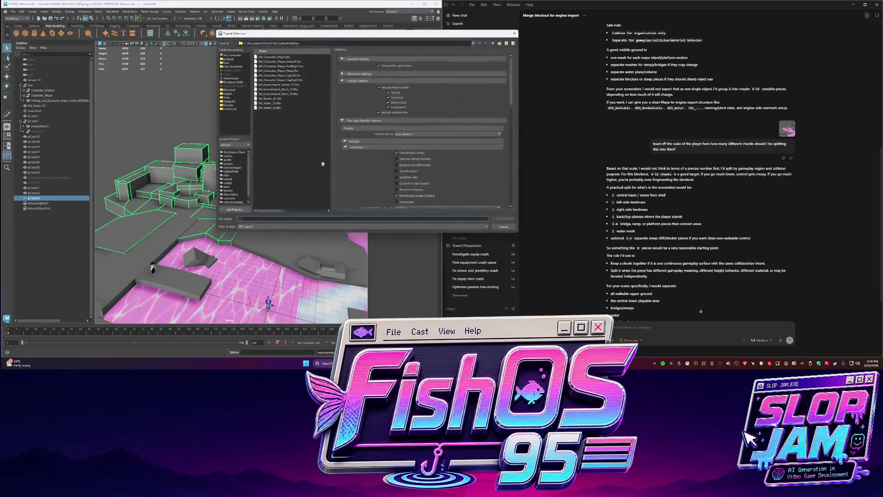
left_click(283, 94)
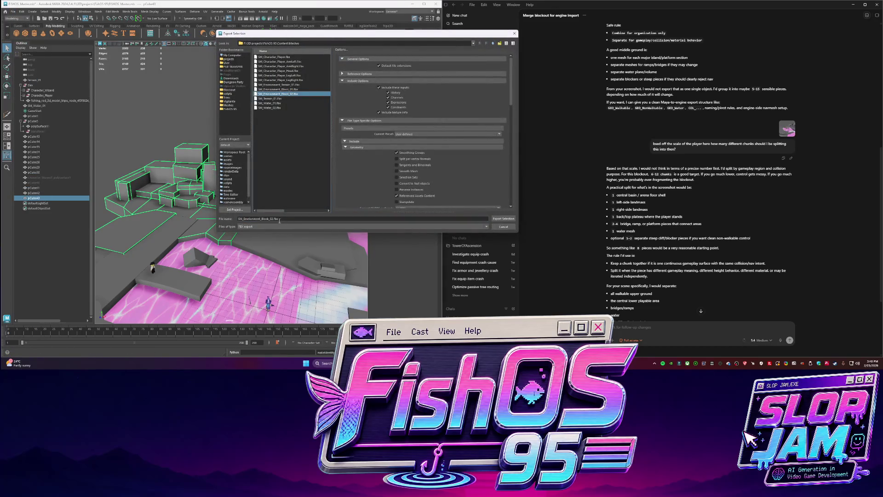
double_click(277, 219)
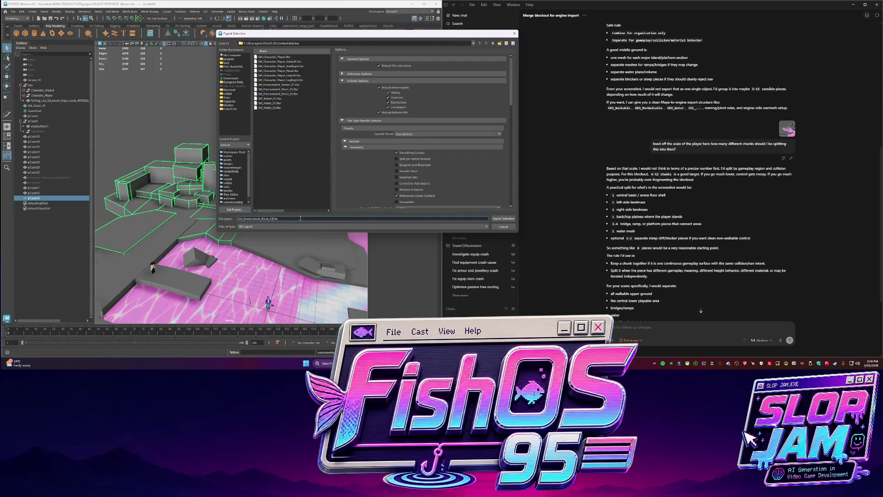
key("Return")
Combine the steps, wedge and front floor pieces (without SM_Water_01) into one mesh and delete its history.
mouse_move(301, 219)
left_mouse_down("alt")
mouse_move(249, 197)
mouse_move(231, 166)
left_mouse_up("alt")
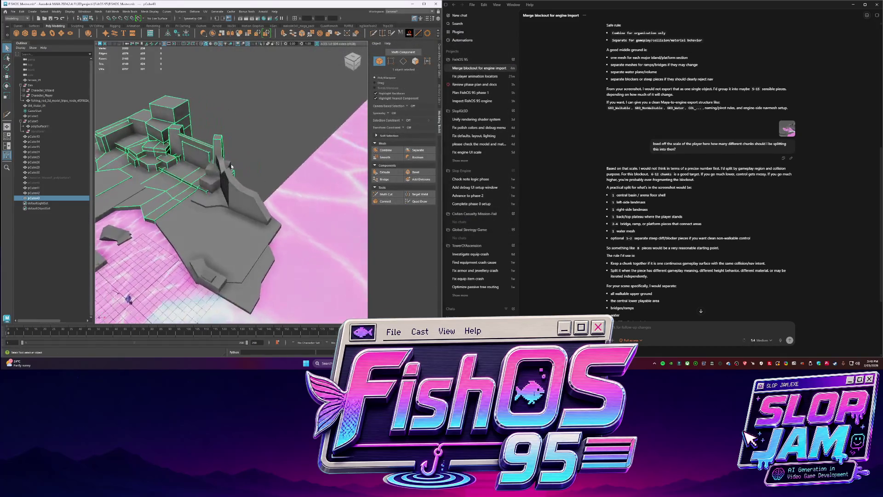
mouse_move(257, 208)
left_mouse_down("alt")
mouse_move(222, 152)
mouse_move(291, 207)
mouse_move(227, 287)
mouse_move(307, 238)
left_mouse_up("alt")
left_click(139, 207, "ctrl")
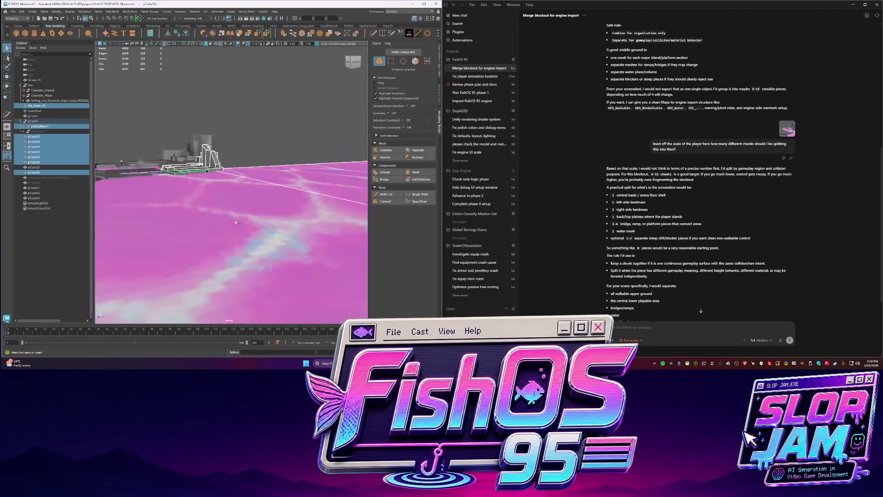
left_click(292, 235, "ctrl")
left_click_drag(193, 91, 167, 186, "alt")
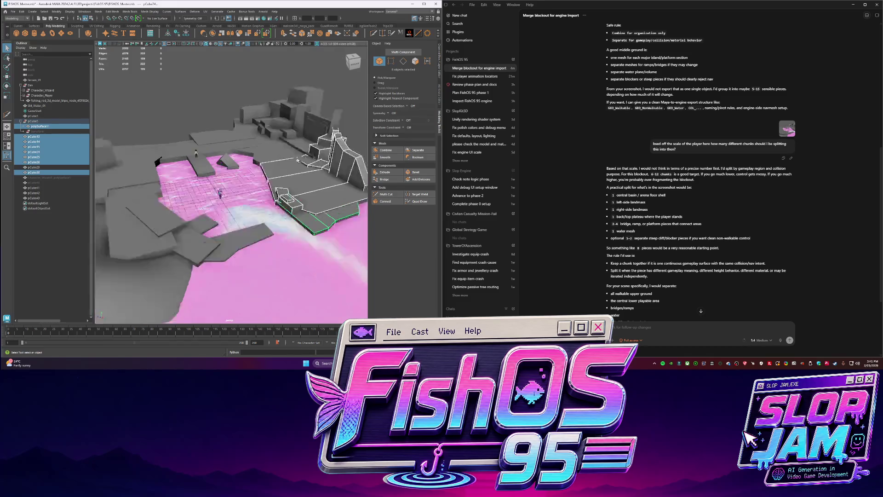
key("f")
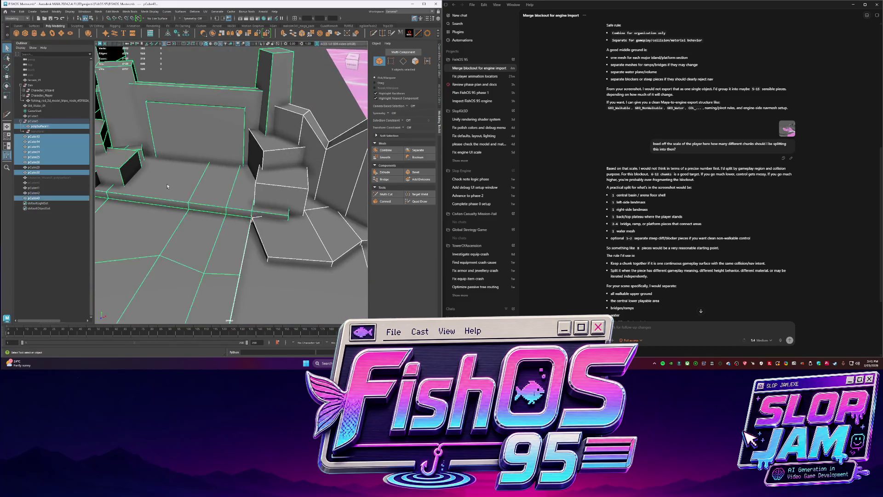
left_click(395, 152)
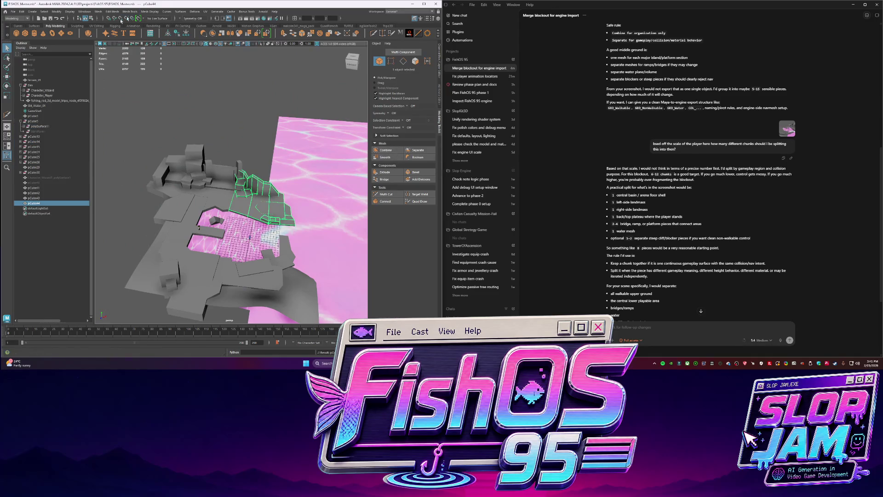
left_click(185, 35)
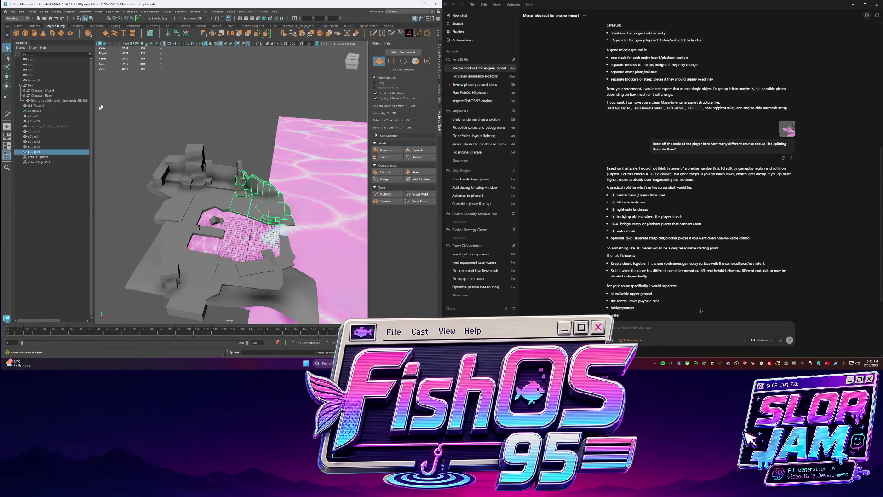
Export the combined mesh as the next environment block FBX.
left_click(12, 11)
mouse_move(41, 83)
left_click(91, 102)
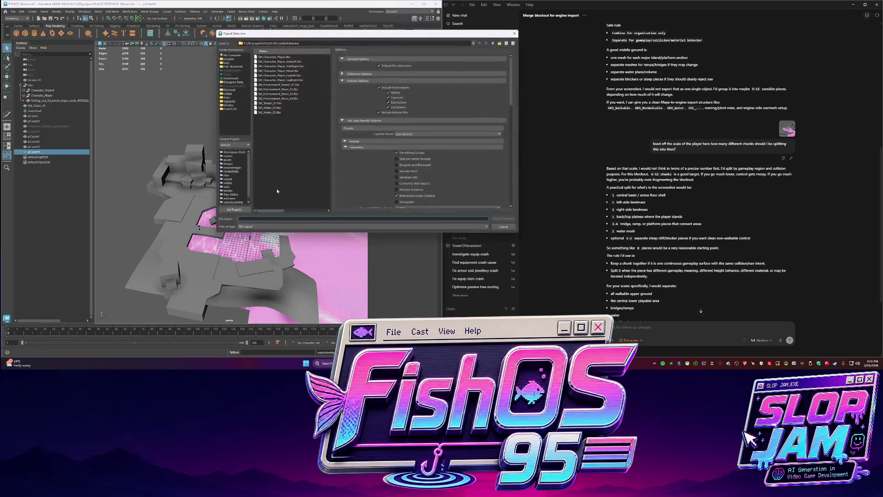
left_click(281, 99)
left_click(275, 219)
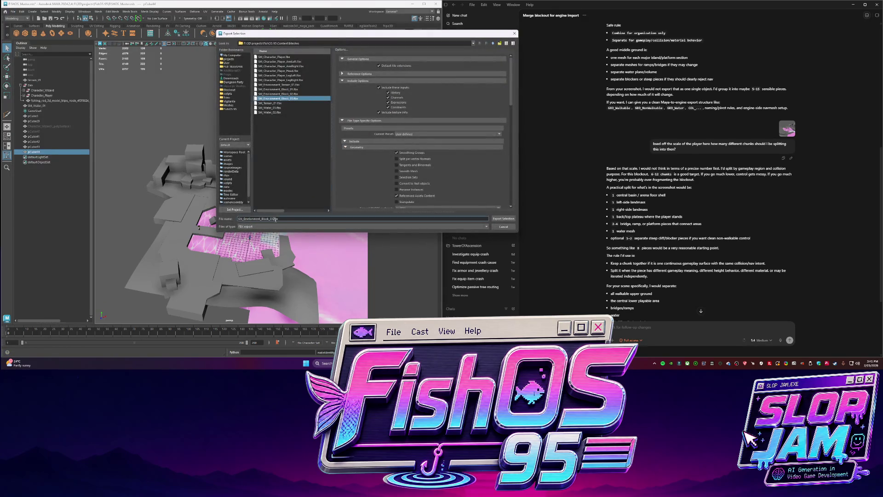
key("Return")
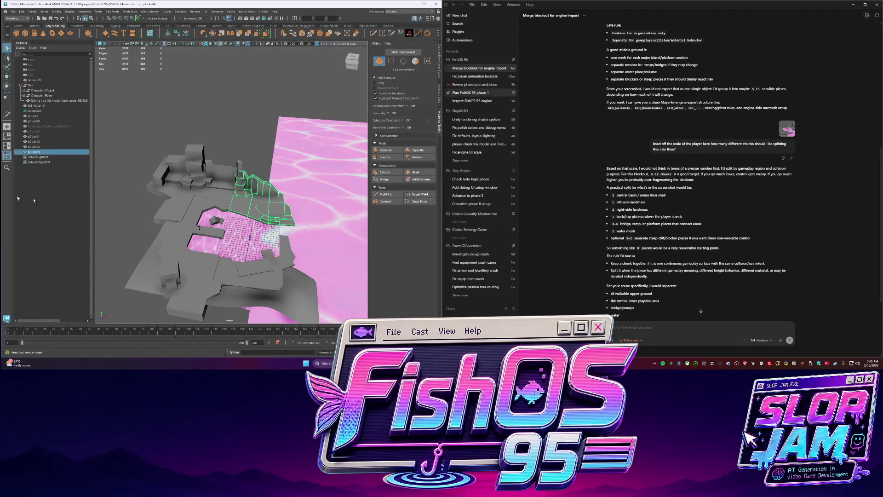
scroll(228, 207, "up", 3)
Toggle the combined blockout mesh hidden and shown again to inspect the scene.
left_click_drag(228, 207, 289, 194, "alt")
left_click(288, 193)
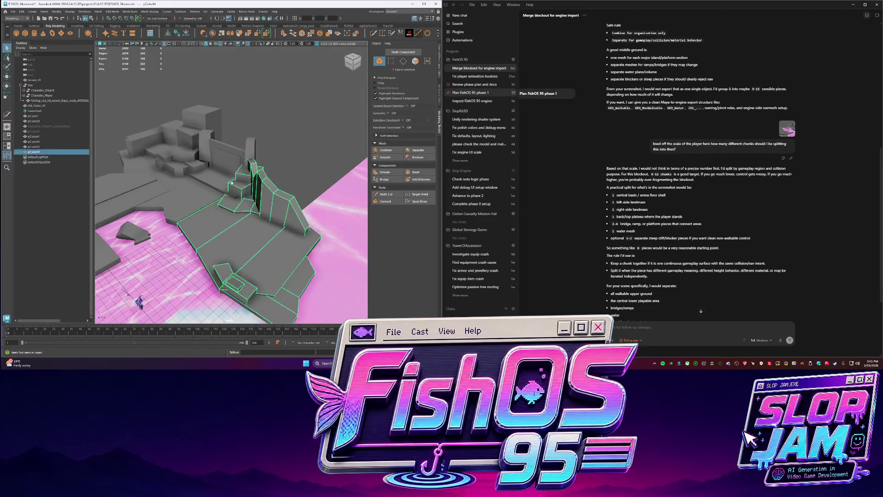
key("h")
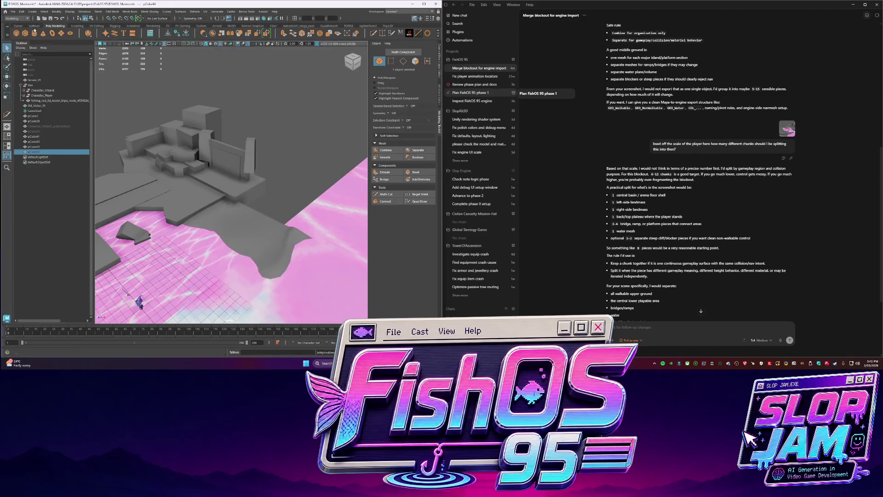
key("h")
key("h")
key("h")
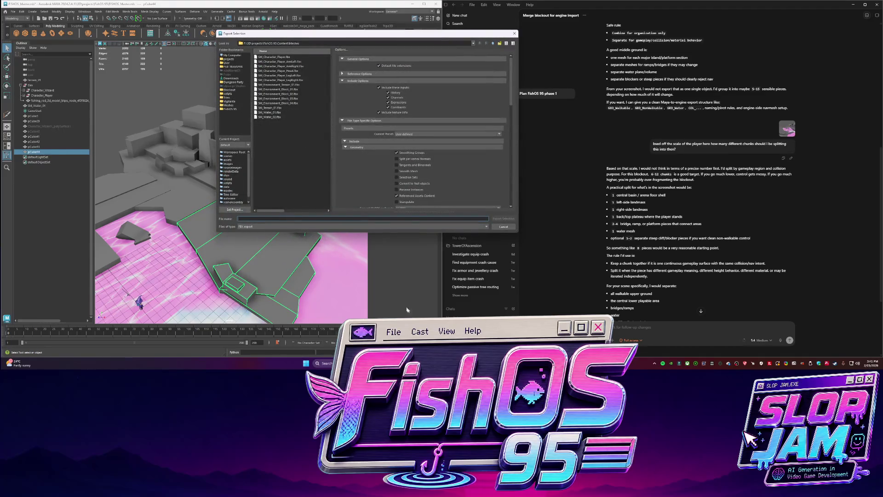
Cancel the repeat export and select and frame the SM_Water_01 plane instead.
left_click(632, 326)
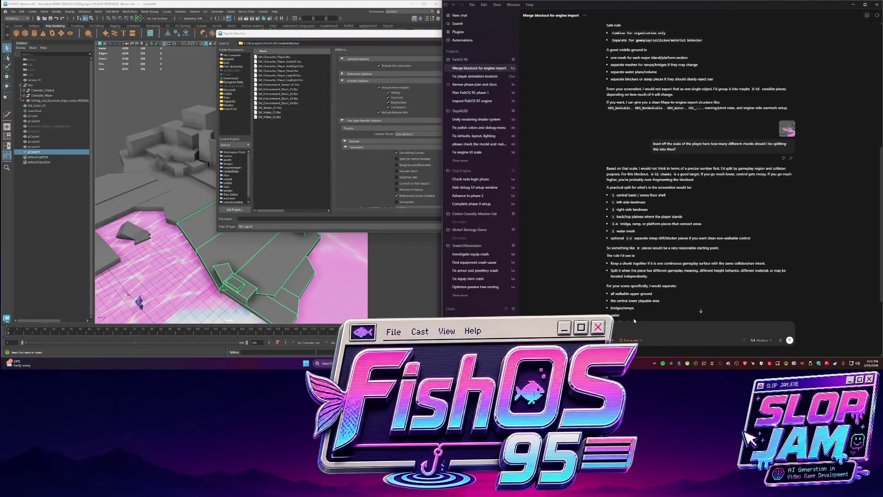
type("just added in block")
type(" chunk 1 to 4. in the mesh content. also te")
type("rrain and water")
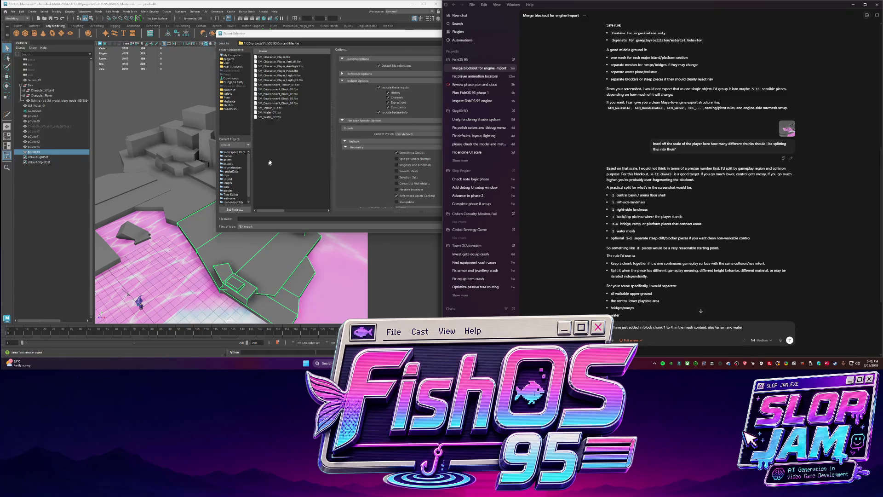
left_click(303, 175)
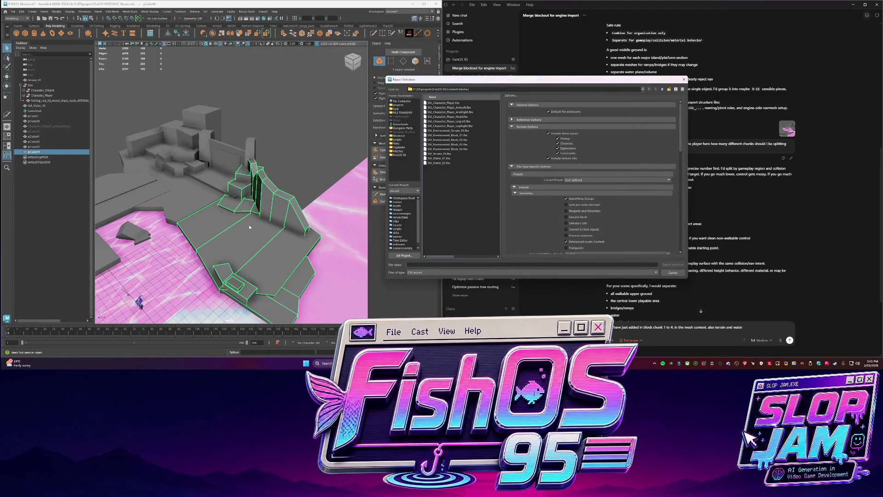
left_click(682, 78)
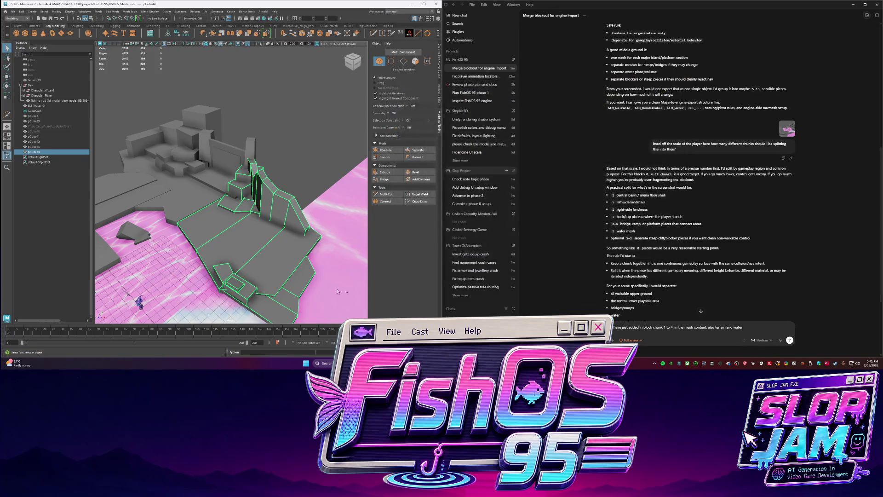
left_click(337, 292)
key("f")
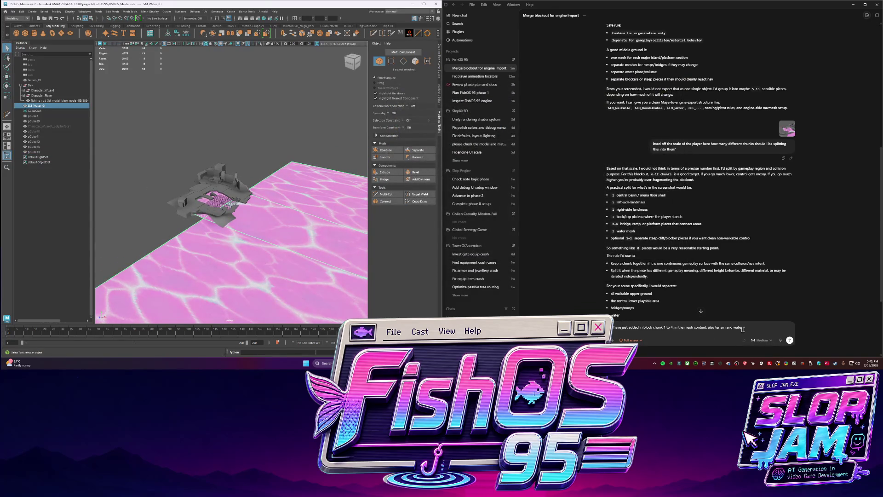
mouse_move(324, 363)
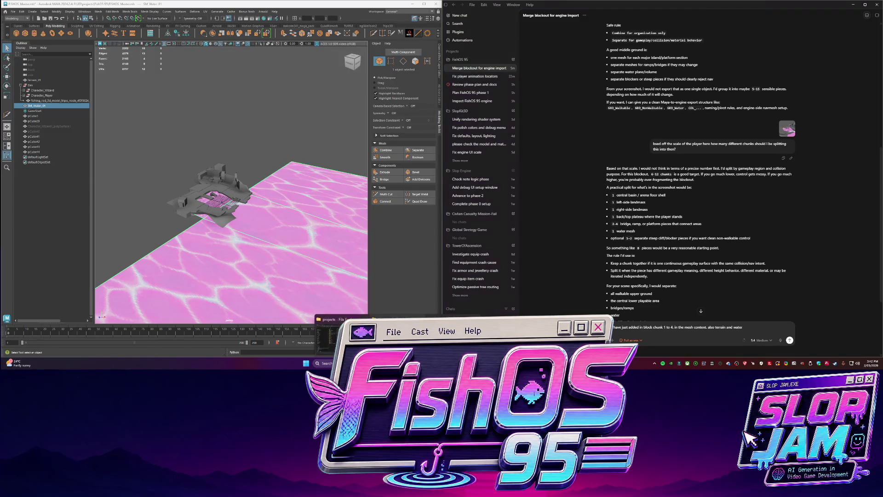
left_click(346, 320)
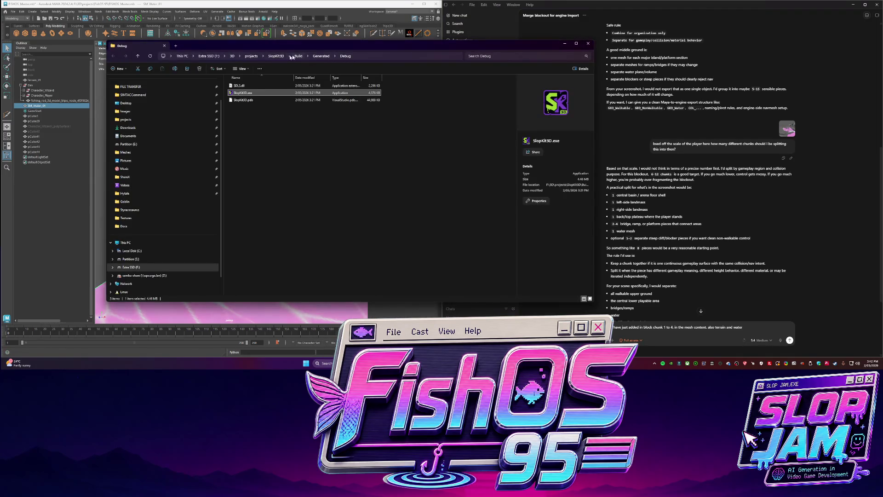
Navigate File Explorer to the FishOS 95 > Content > Meshes folder.
left_click(587, 44)
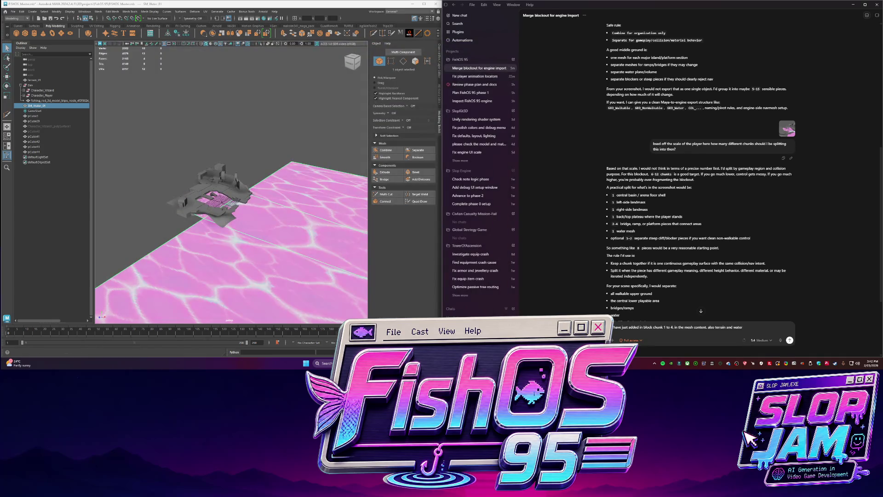
left_click(345, 319)
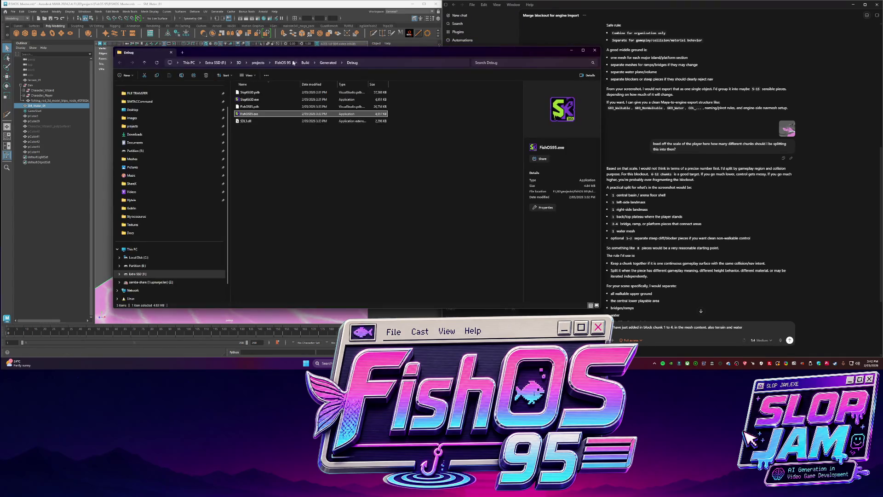
left_click(289, 62)
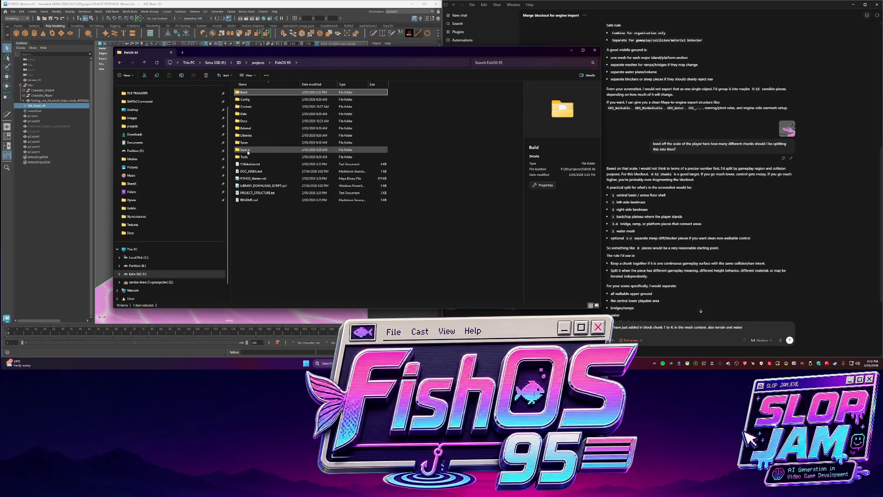
double_click(246, 107)
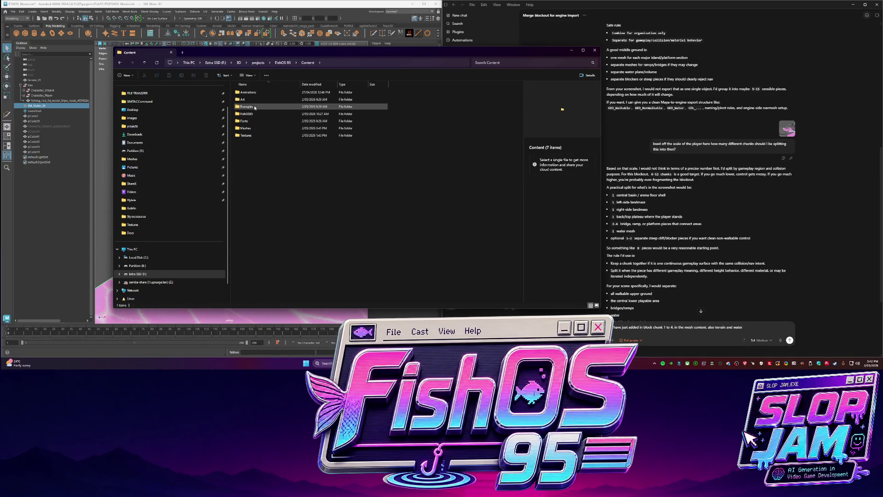
double_click(247, 136)
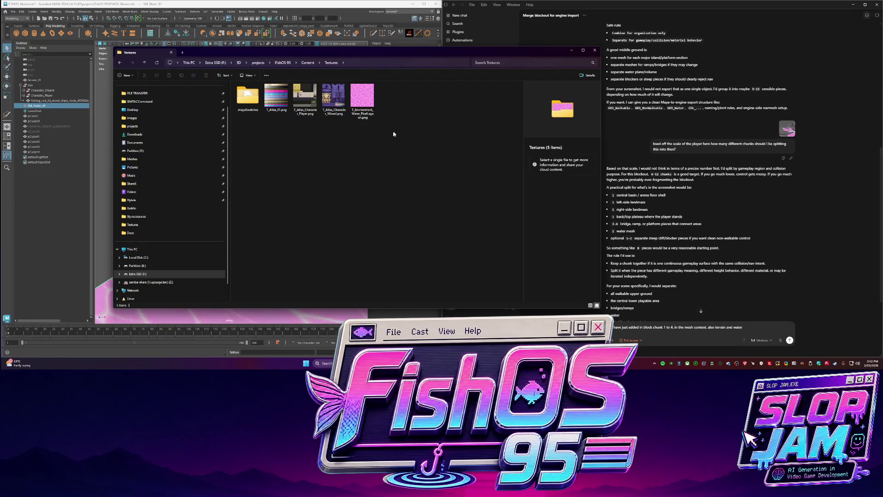
left_click(283, 63)
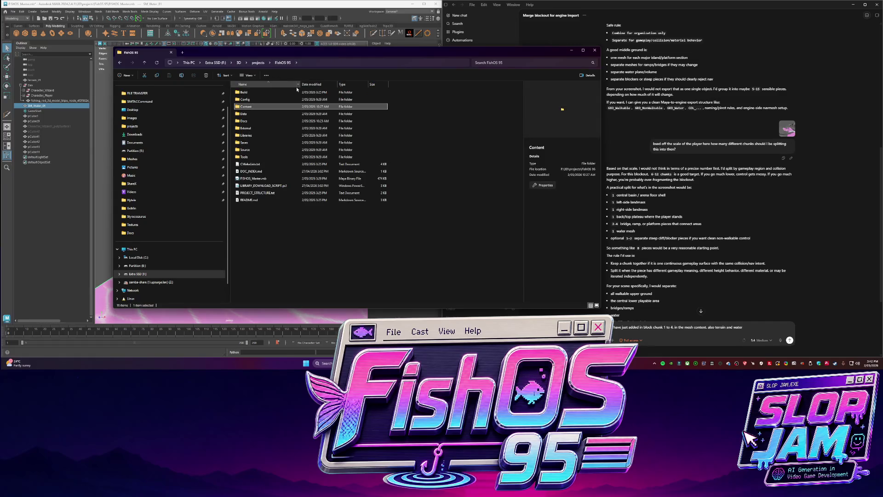
double_click(250, 108)
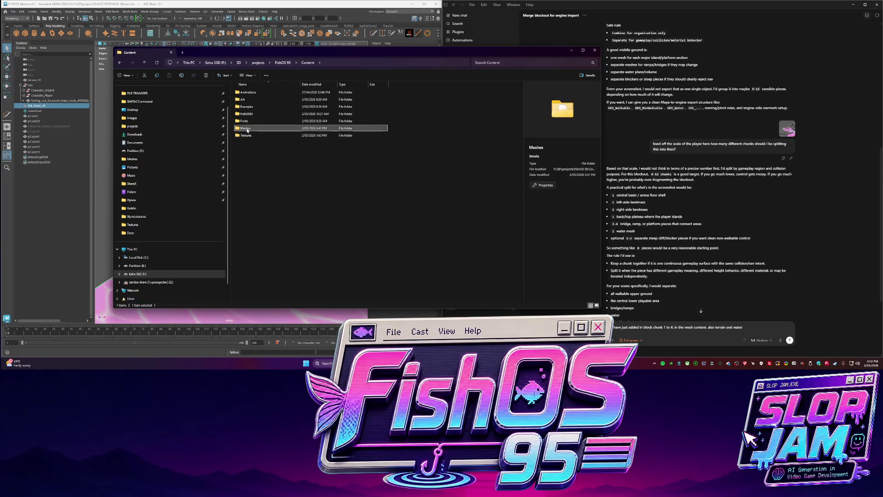
double_click(248, 130)
Delete the duplicate SM_Water_02.fbx, leaving 13 mesh files, and return to the chat.
left_click(259, 93)
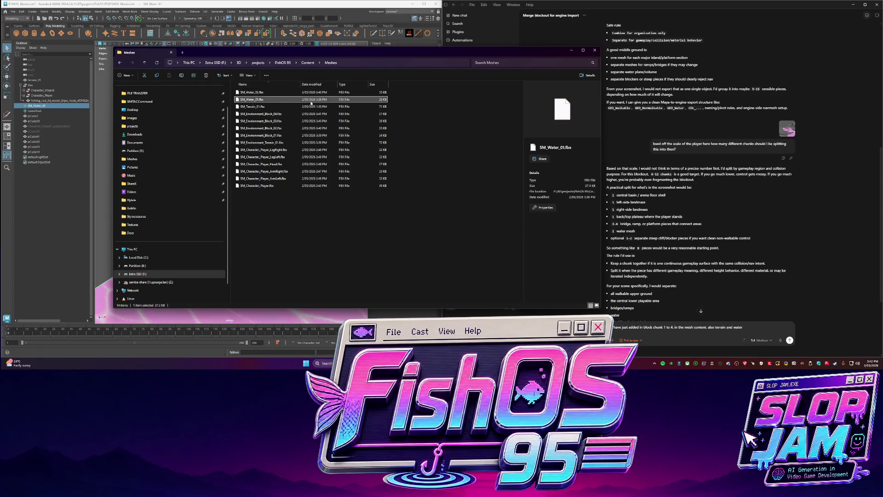
key("Delete")
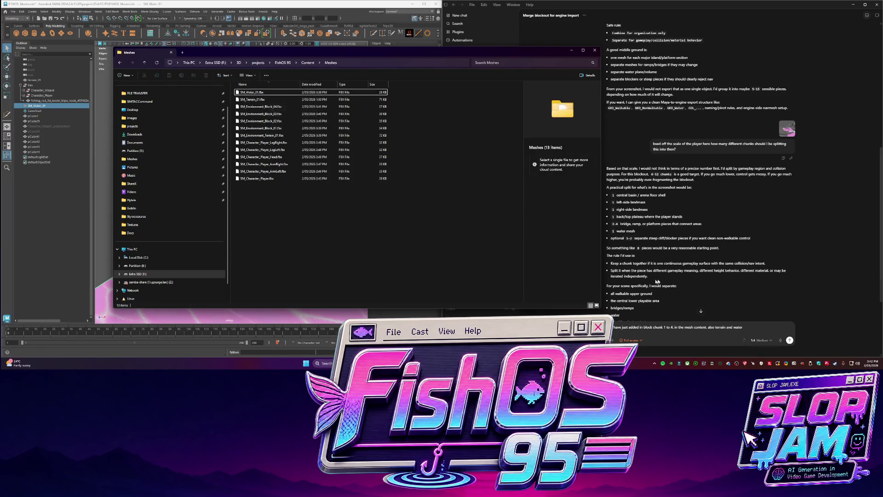
left_click(751, 320)
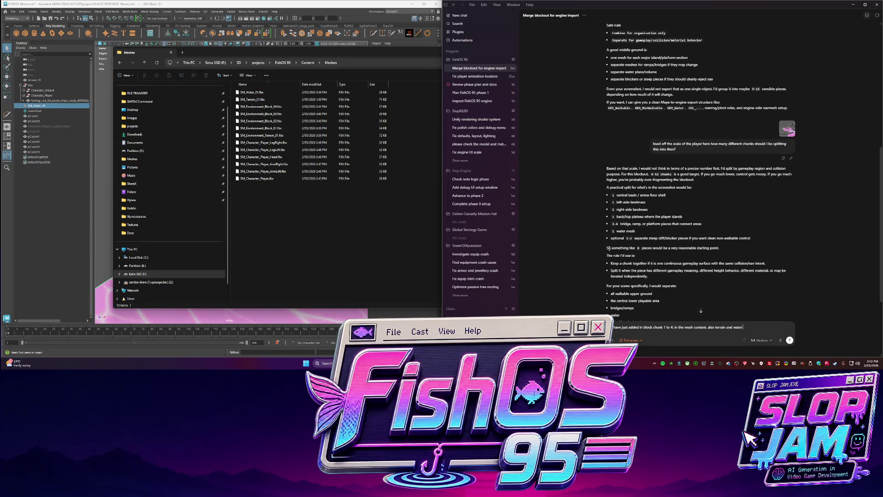
type("pl")
Correct typos while drafting the Codex request to import block chunks 1-4, terrain and water.
key("BackSpace")
type(". please o")
type("port ")
type("into the con")
type("ld and sort out the walking now")
type(" to inde")
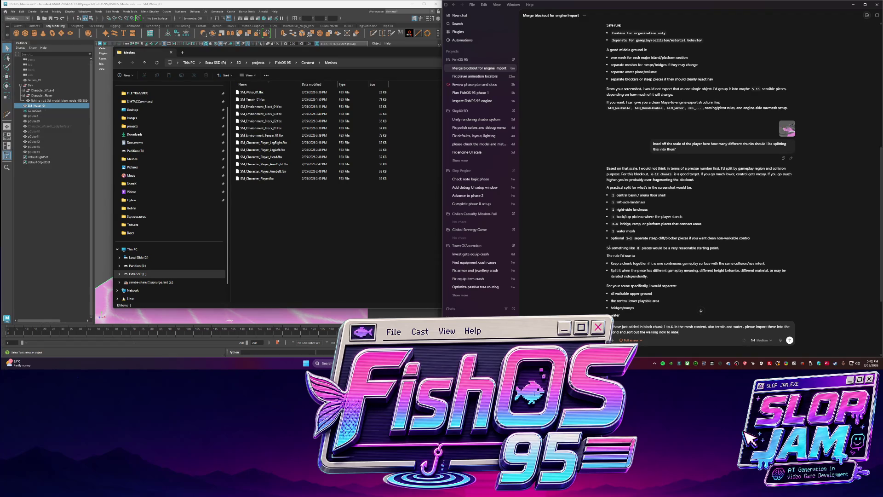
type("m")
type("ract with the blocks. but shouldnt be able to walk off the blocks and obviously of")
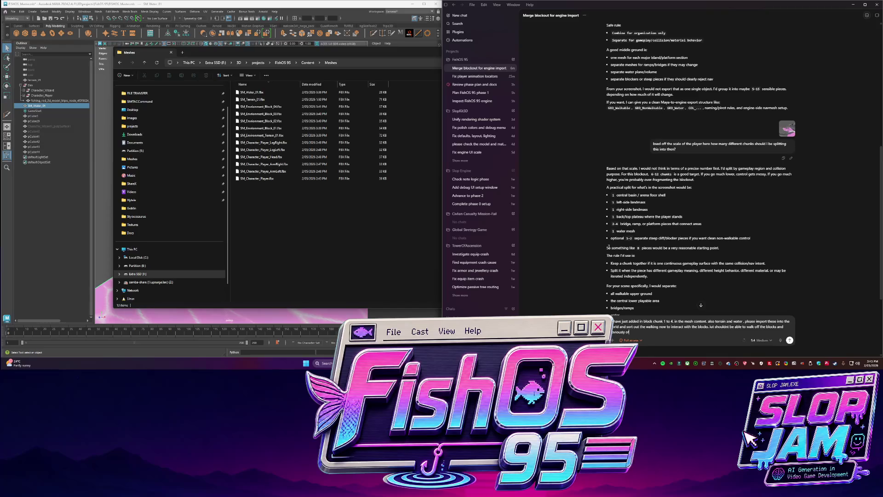
type(" big ledges o")
type("s too heigh. should be a height system to")
key("BackSpace")
key("BackSpace")
type("ca")
type("lculate this for me.")
type(" and also")
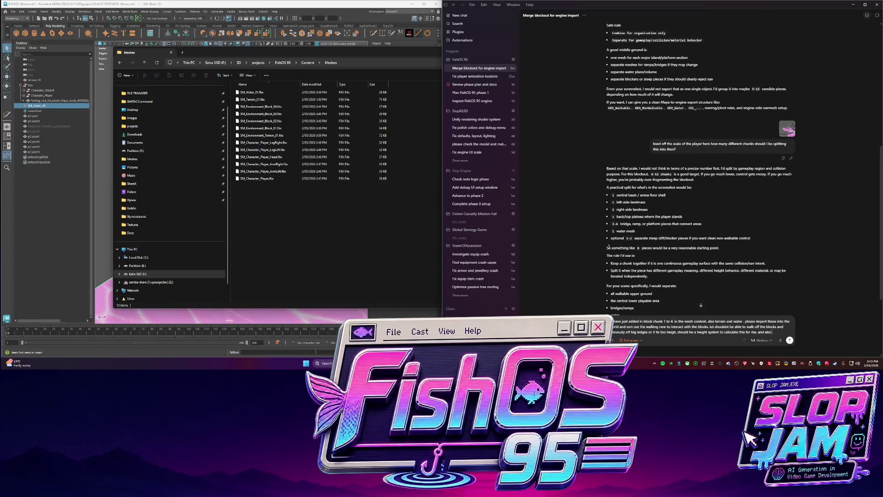
type(" how w")
type(" shou")
type("ld go about adding the")
type("t location. is it just a matter of me")
type(" placing a location in the scene and telling")
type(" you the coo")
type("rdinated?")
type(" or")
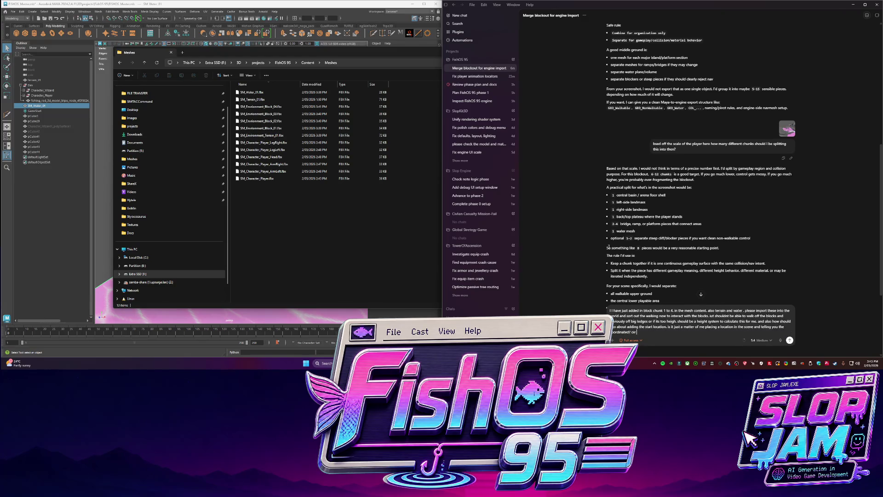
type(" how")
type(" can we")
type(" simplify")
type(" this proces")
type("ecause ma")
type(" ass")
type(" in the world is going to be")
type("ful thi")
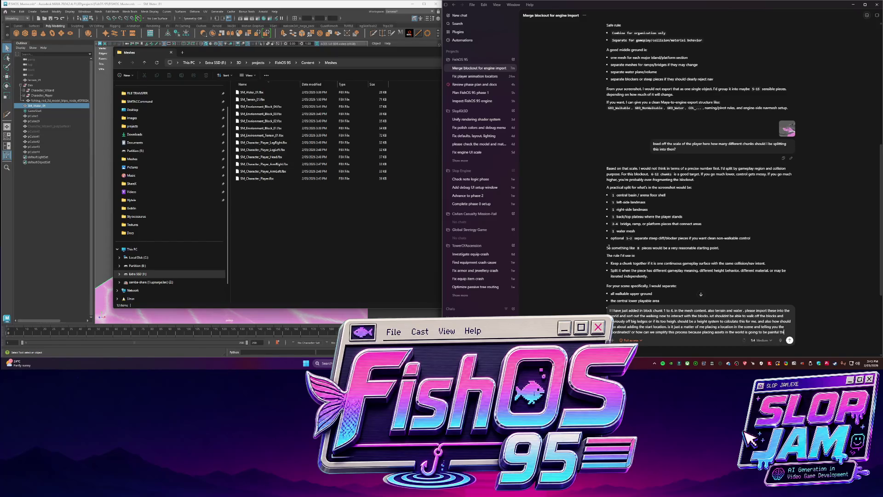
type("ay")
type(" how can I place something like loc")
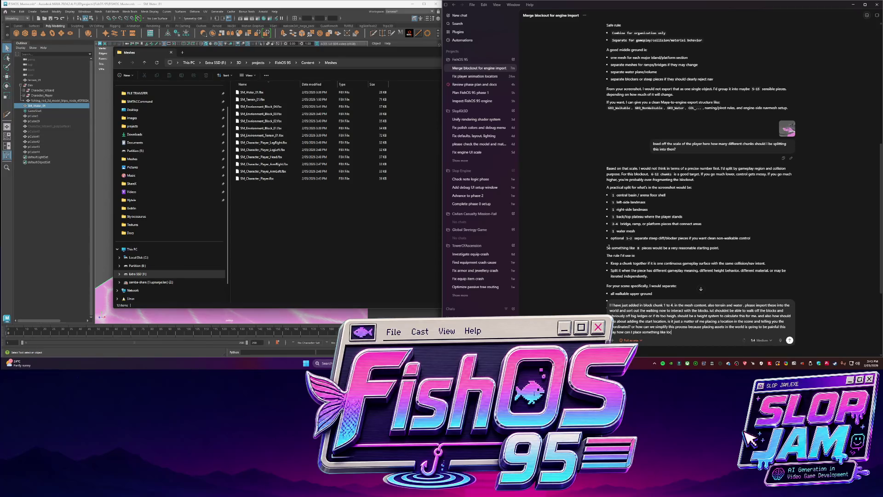
type("ators or like ")
type("someting in the word to giv")
type("e an eas")
type("ier ")
type("way to give locations")
type(" for")
type(" certain things like sta")
type("rt location.")
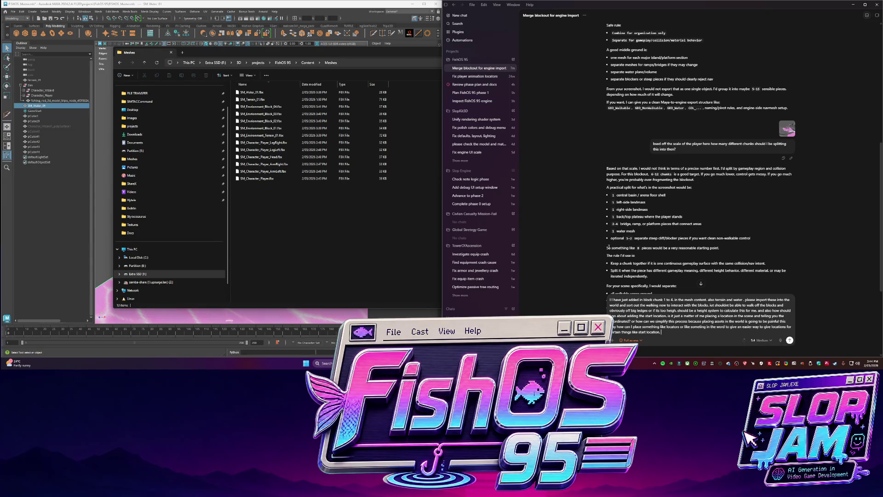
type("shop location. props")
type(" clutter etc e")
Send the import and walkability request to Codex, then check its local work mode and rate limits.
key("Return")
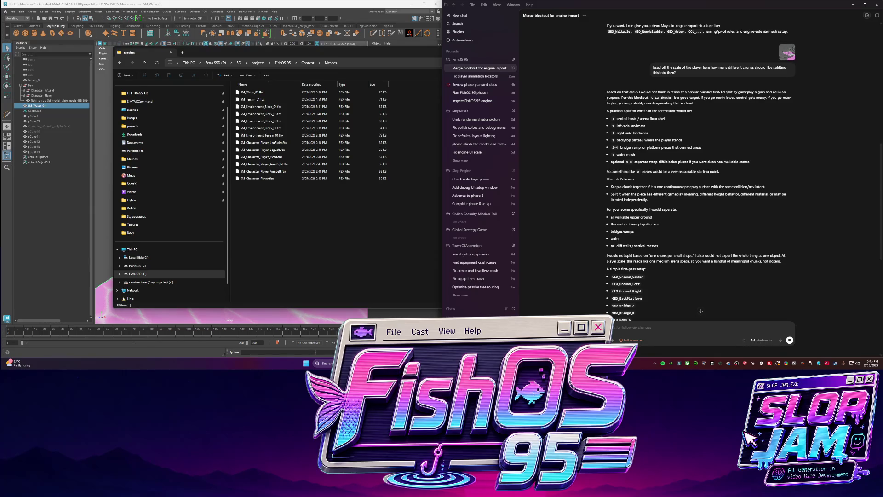
key("super+Down")
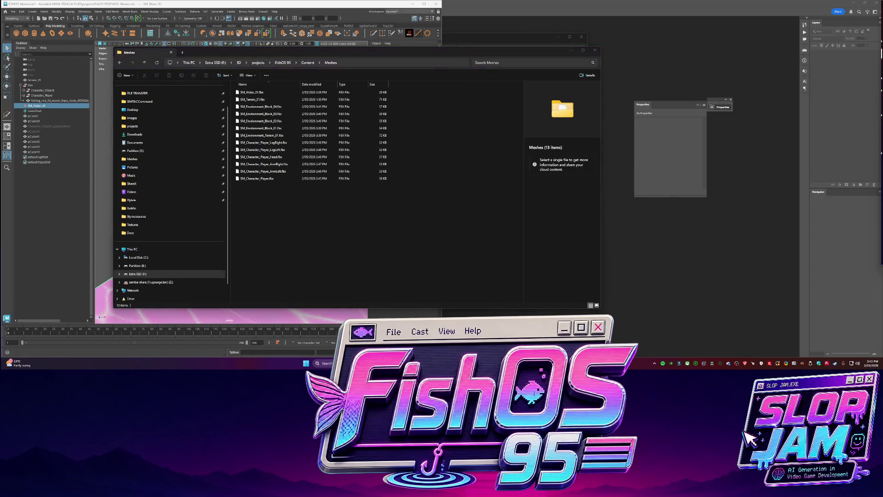
left_click(745, 262)
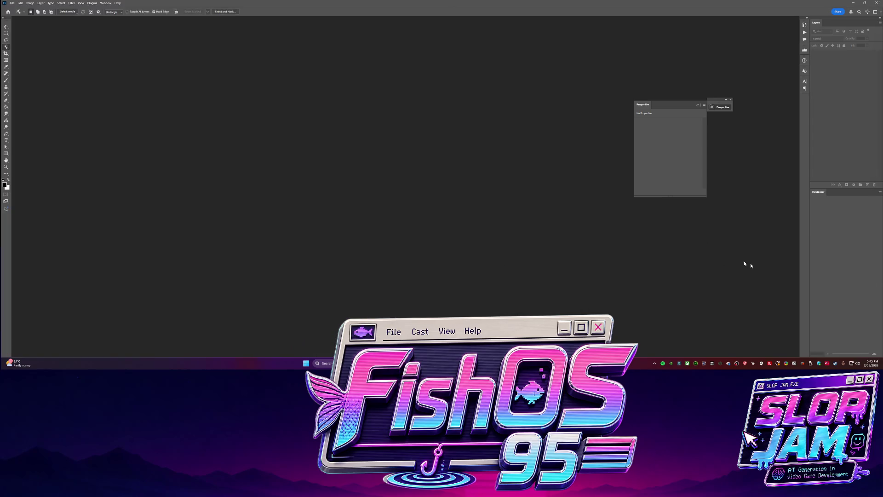
key("alt+Tab")
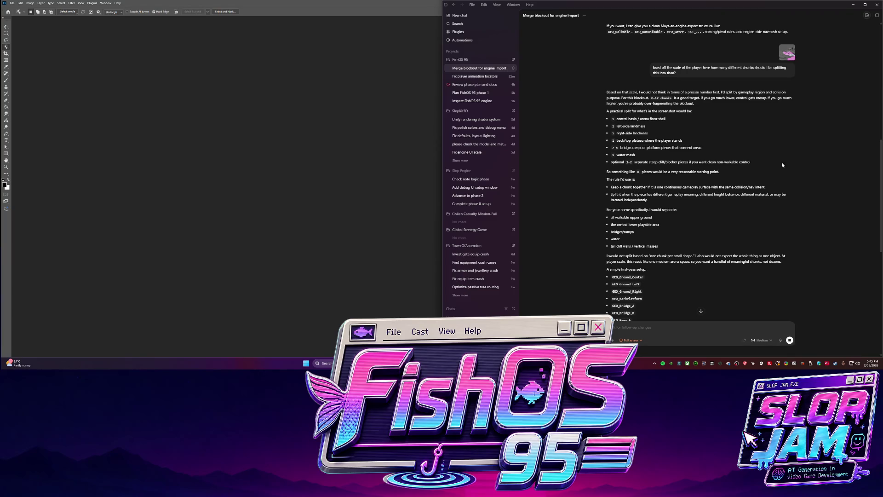
scroll(779, 169, "down", 10)
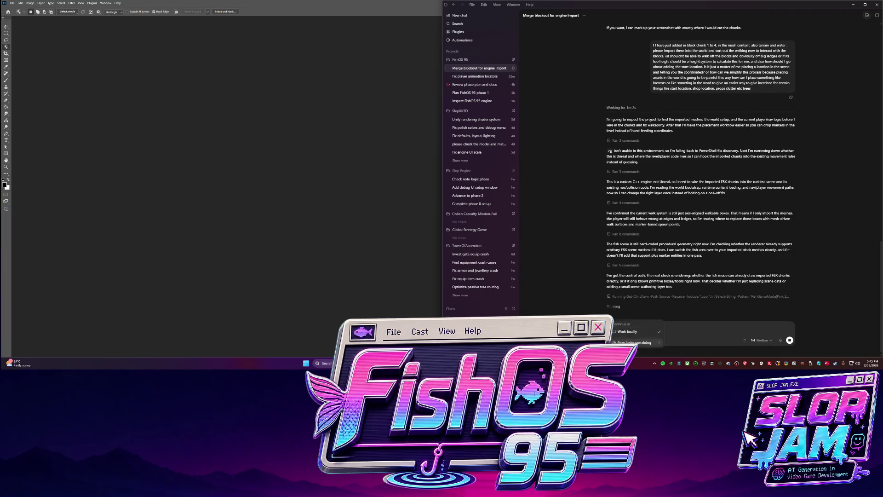
left_click(639, 341)
Hide the Codex chat, leaving the Maya blockout scene showing.
left_click(211, 161)
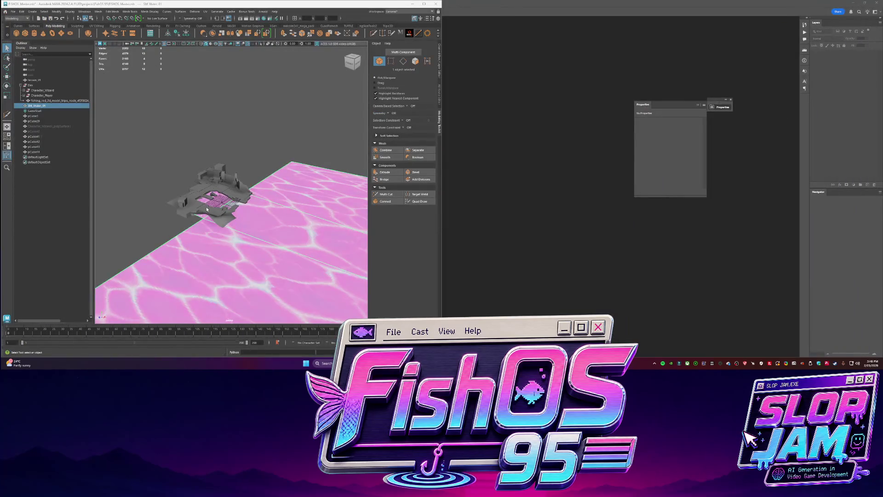
Switch from the Codex chat to the Tripo model generator showing the head model.
key("alt+Tab")
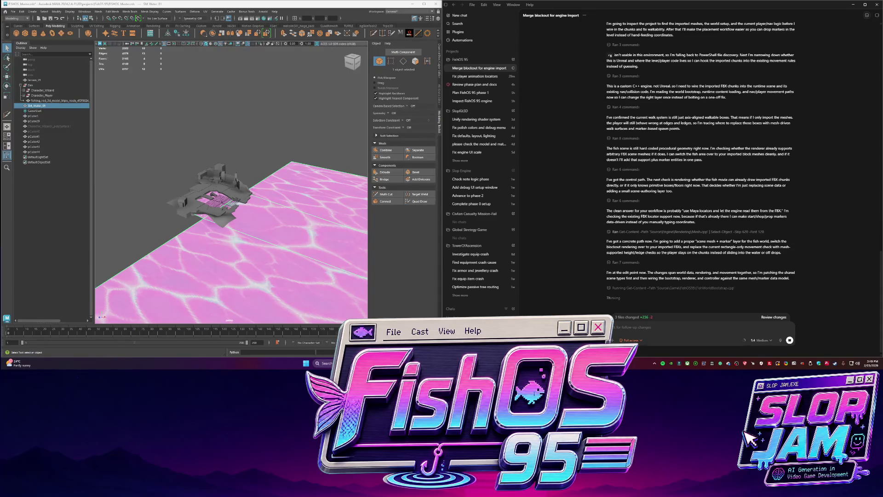
key("alt+Tab")
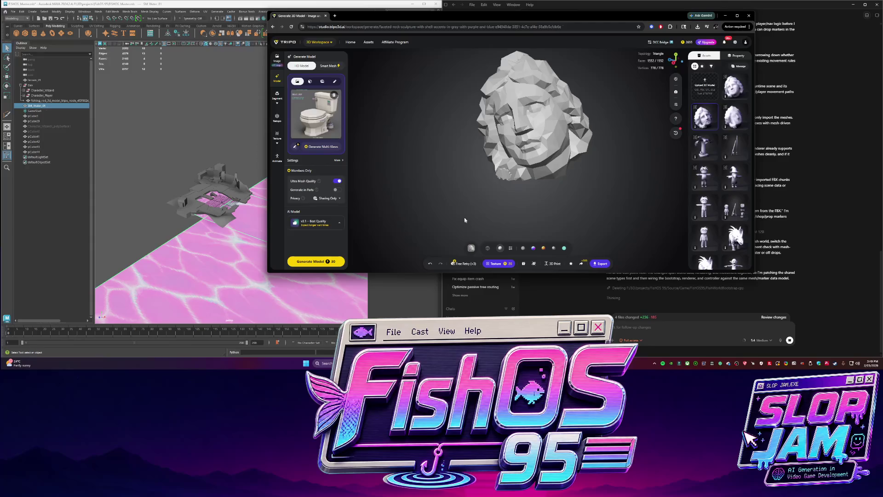
Generate a Tripo Smart Mesh model with polycount lowered to 500, then return to Maya.
left_click_drag(465, 220, 421, 181)
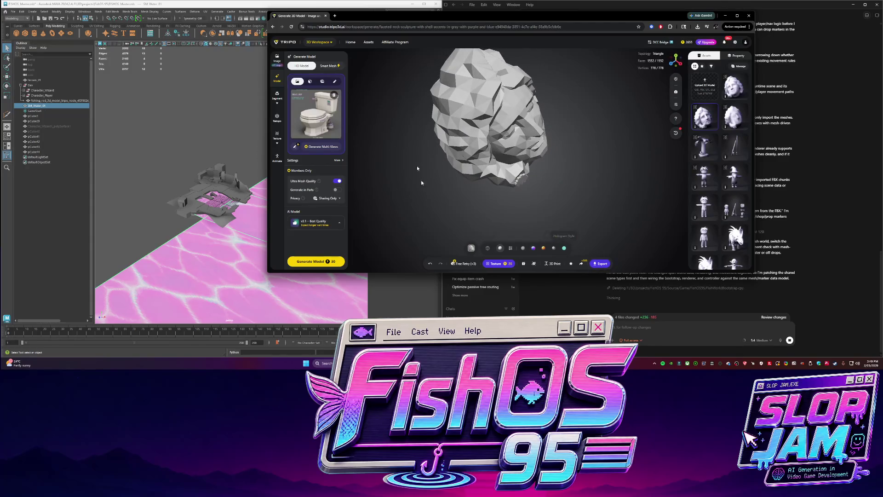
left_click(337, 160)
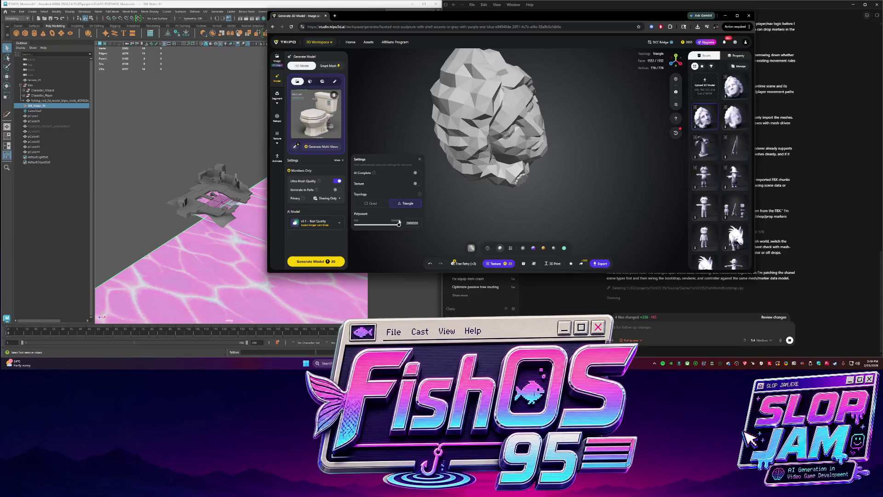
left_click(328, 66)
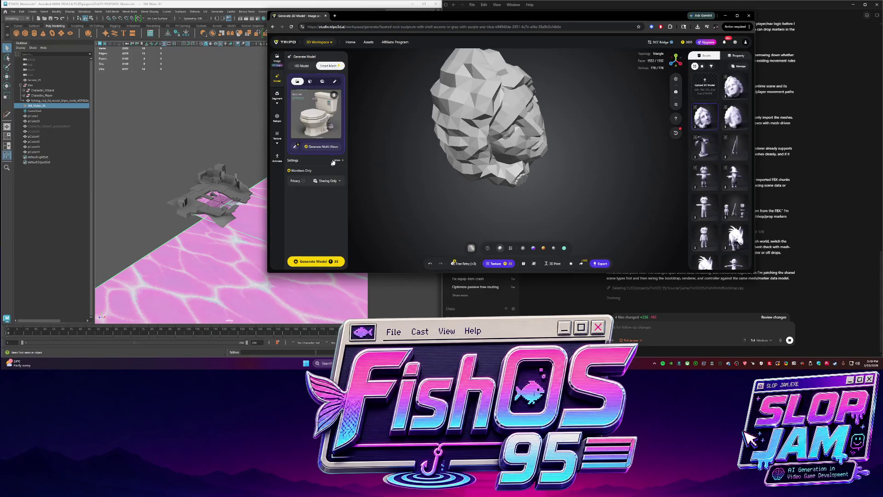
left_click(334, 161)
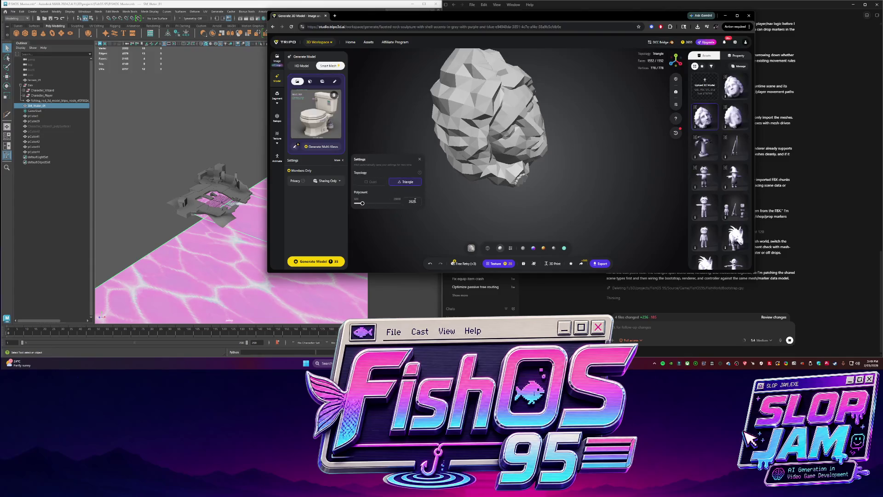
left_click_drag(361, 203, 352, 202)
left_click(381, 190)
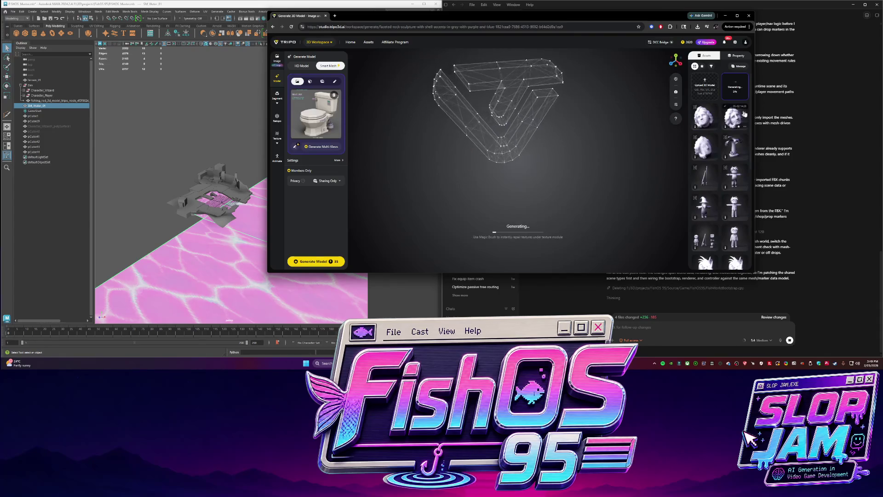
left_click(245, 205)
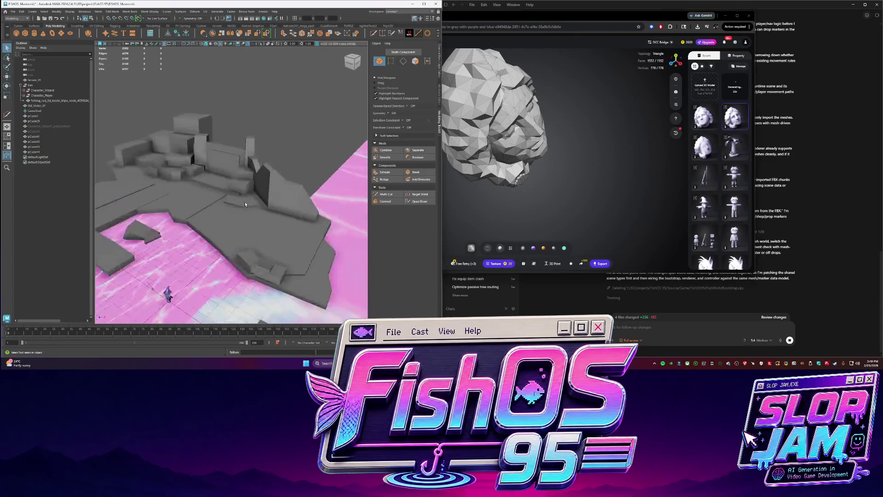
Frame the level, then select and frame the fishing rod model up close.
key("f")
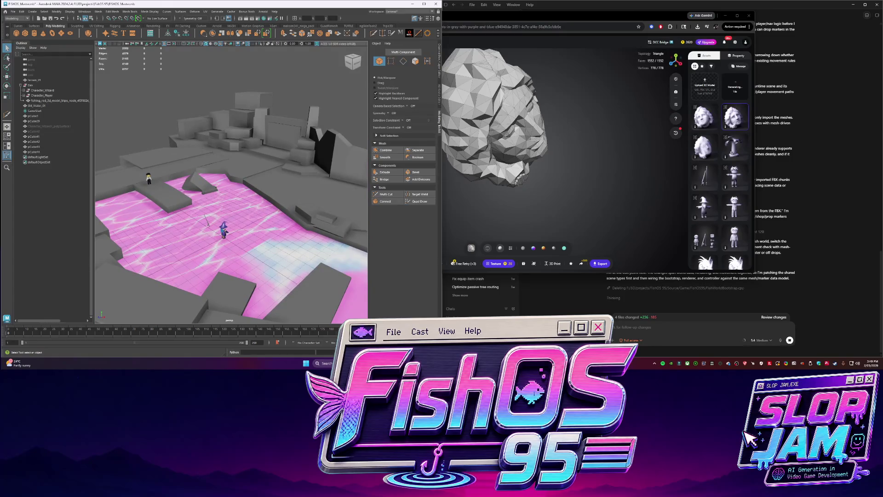
left_click(633, 271)
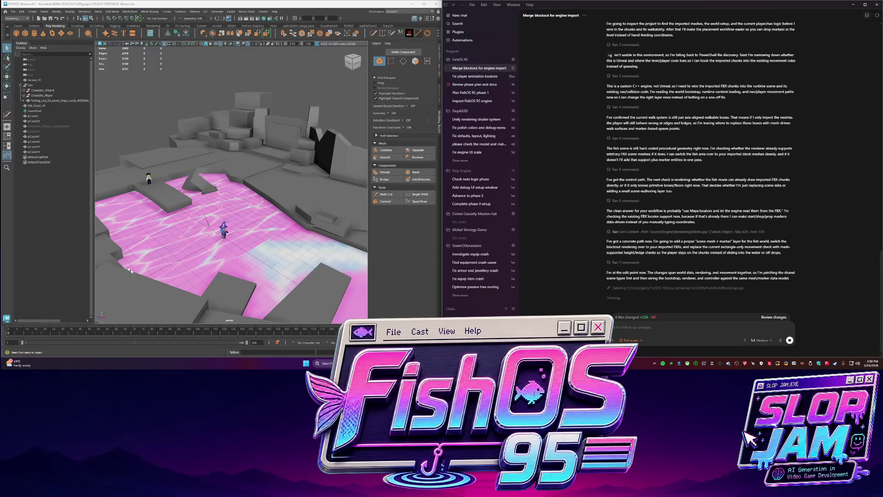
left_click(206, 220)
key("f")
mouse_move(280, 217)
left_mouse_down("alt")
mouse_move(234, 215)
mouse_move(280, 237)
mouse_move(269, 210)
left_mouse_up("alt")
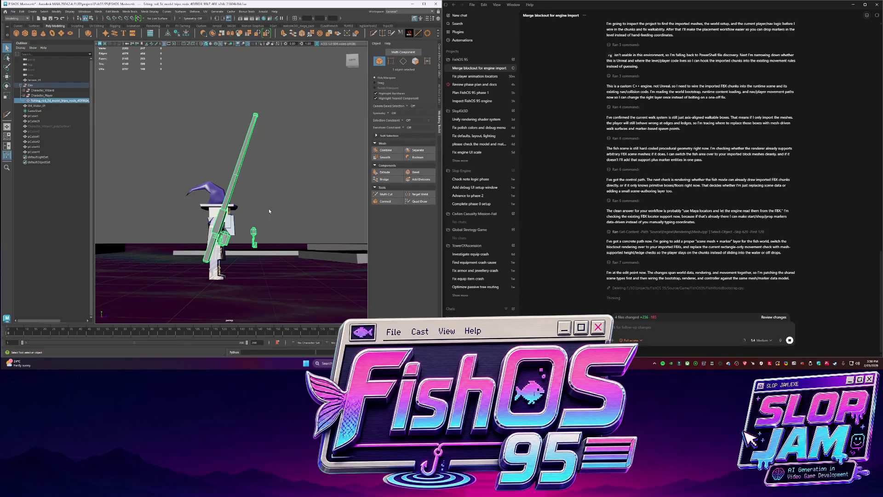
Isolate the rod with Maya full screen and run mesh Cleanup on it.
key("ctrl+1")
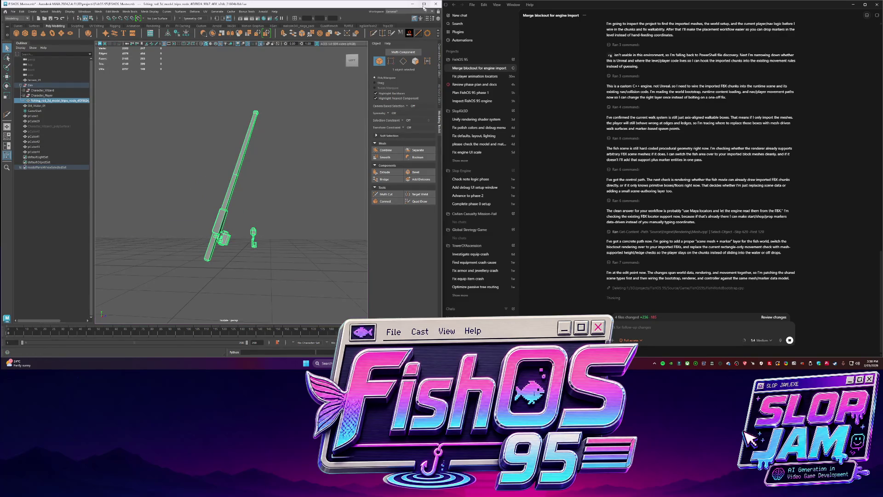
left_click(425, 5)
mouse_move(493, 256)
left_mouse_down("alt")
mouse_move(434, 142)
mouse_move(475, 199)
left_mouse_up("alt")
right_click(499, 186, "shift")
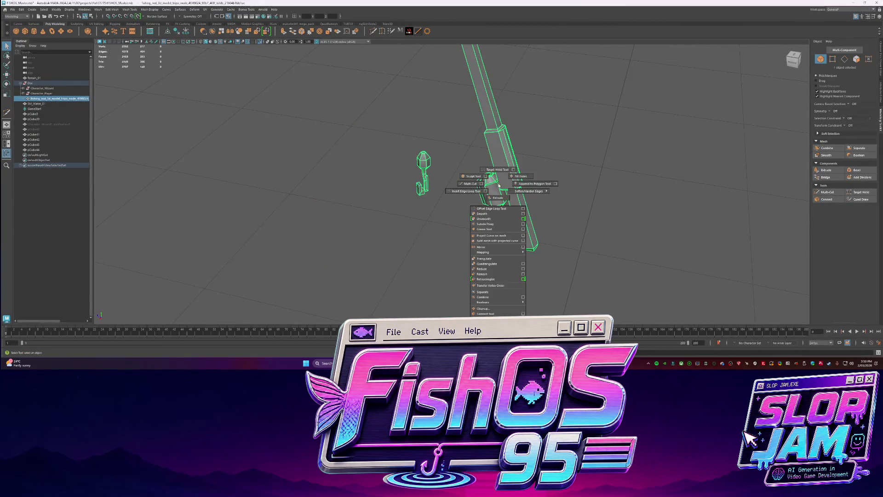
left_click(497, 308)
left_click(371, 179)
left_click_drag(371, 180, 432, 200, "alt")
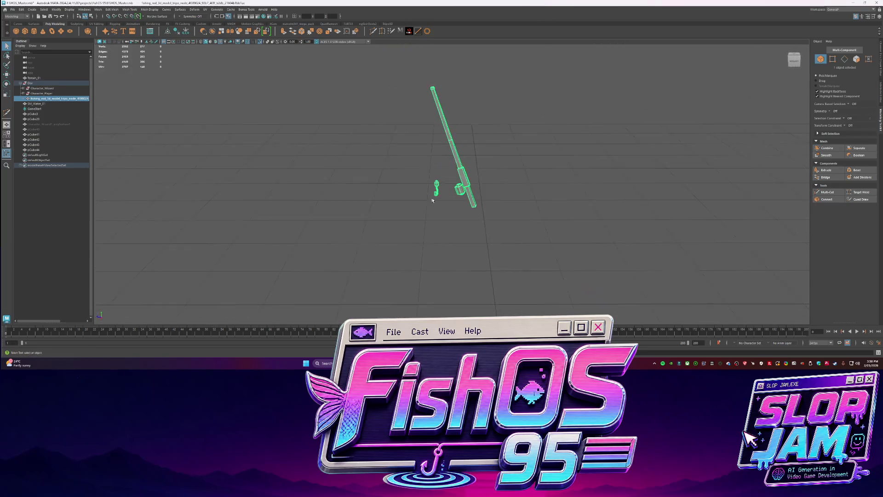
Switch to the Move tool, then open and close a File Explorer window on Downloads.
key("w")
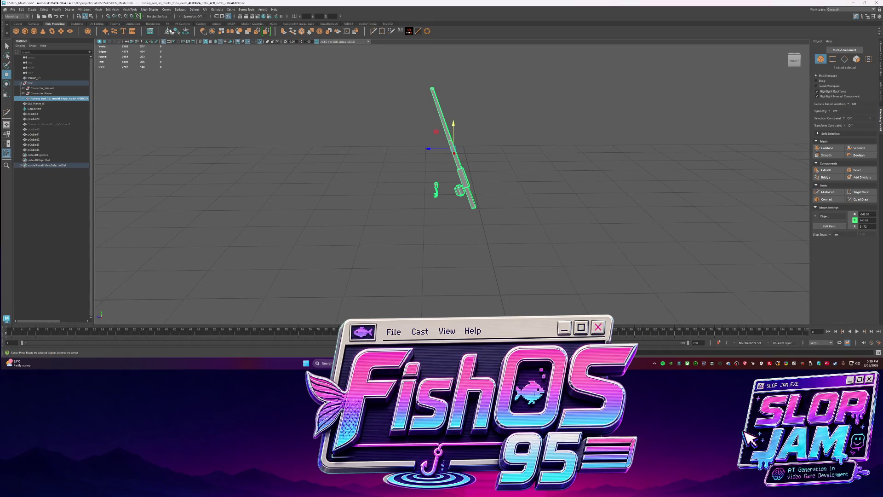
scroll(386, 162, "up", 2)
scroll(387, 163, "up", 2)
scroll(387, 162, "up", 2)
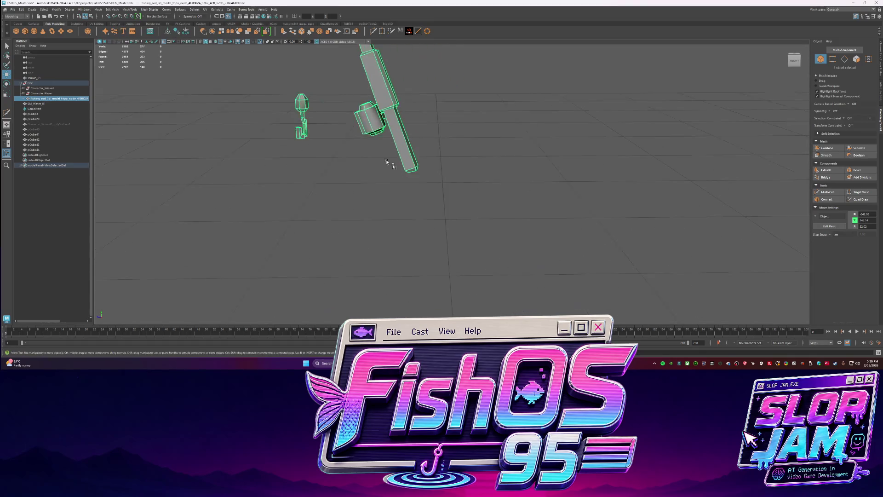
scroll(386, 162, "down", 2)
scroll(387, 163, "down", 2)
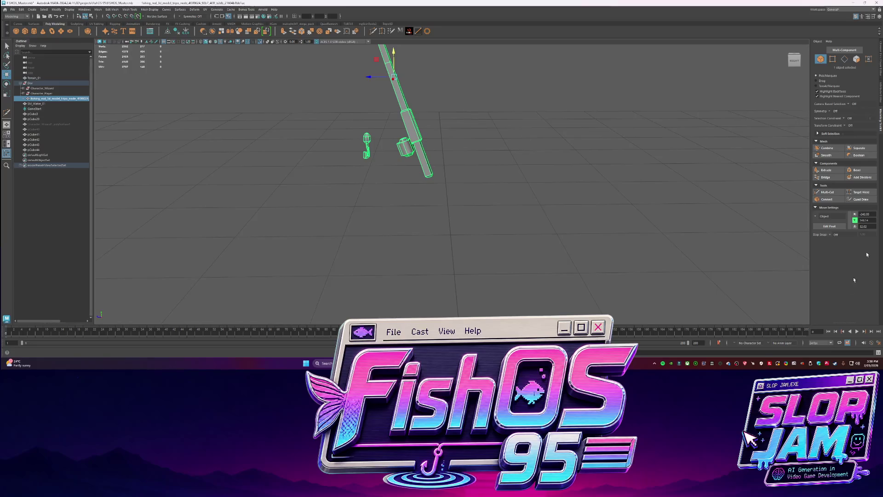
key("super+e")
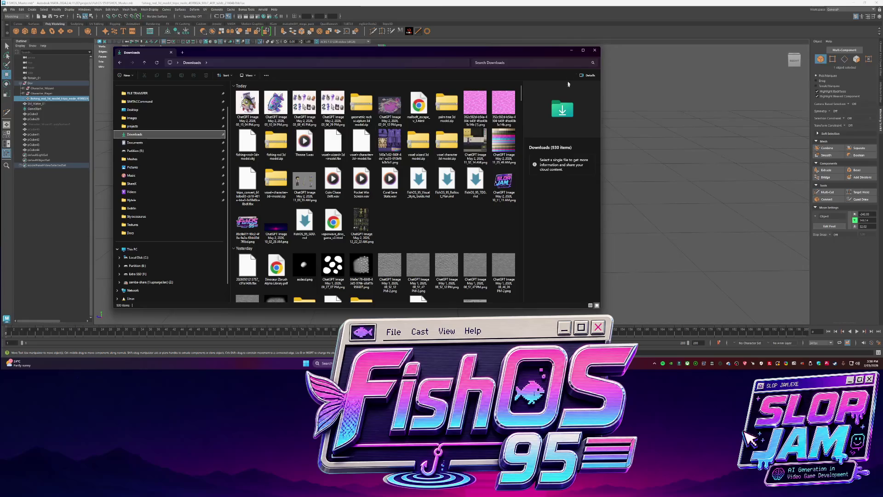
left_click(572, 50)
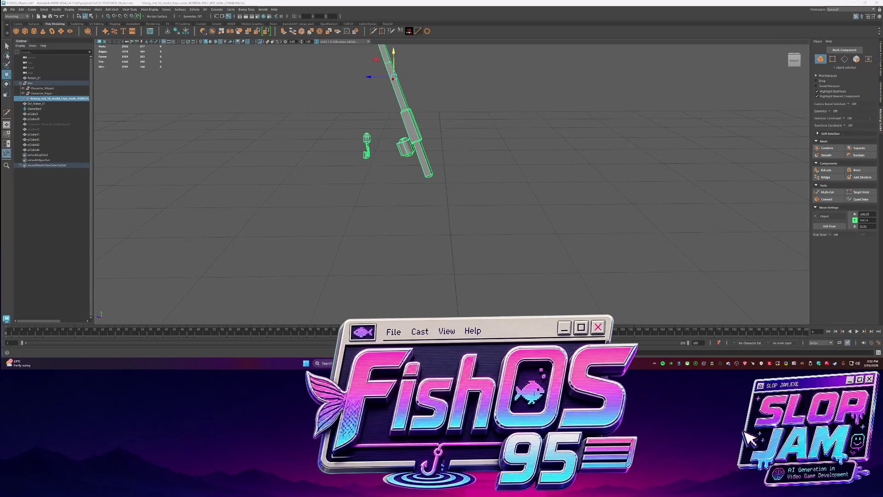
key("w")
Browse to projects > FishOS 95 > Docs, select FishOS_95_TDD.md, and check Codex's import progress.
key("alt+Tab")
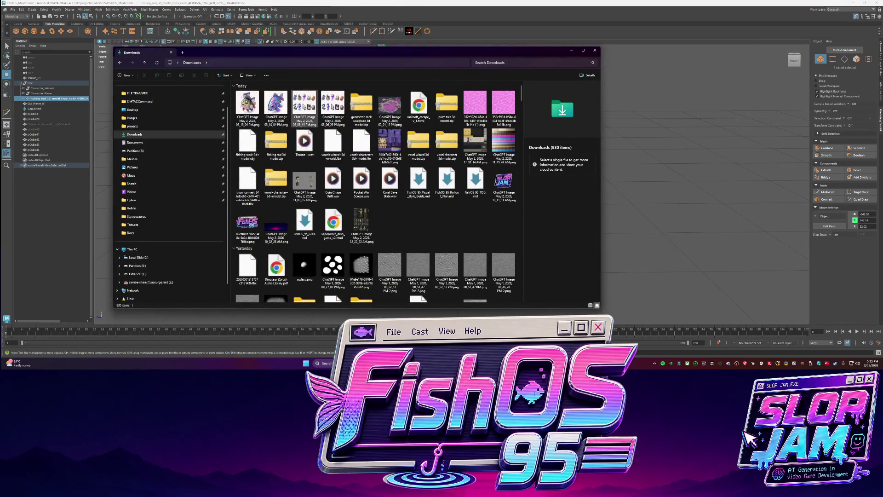
left_click(166, 126)
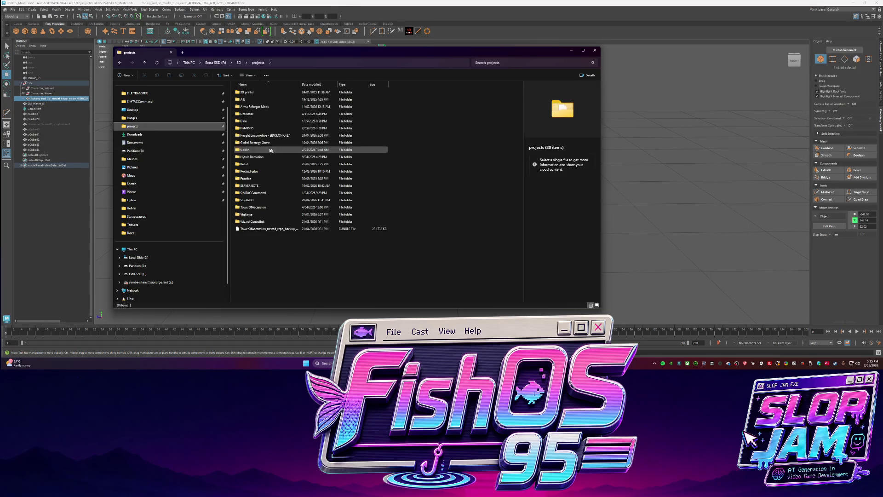
double_click(248, 127)
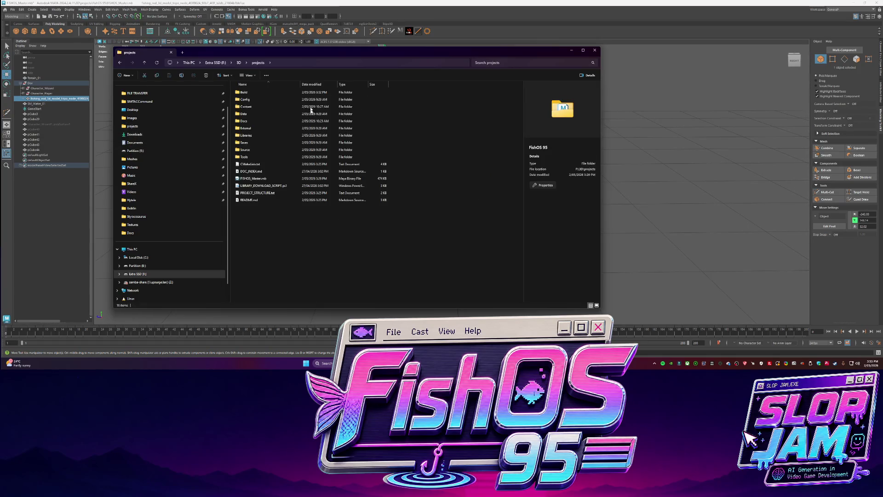
double_click(248, 121)
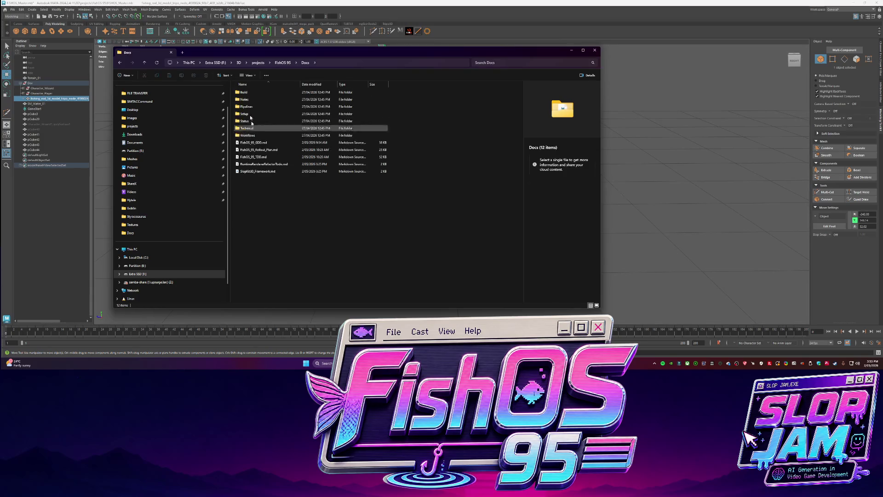
left_click(265, 157)
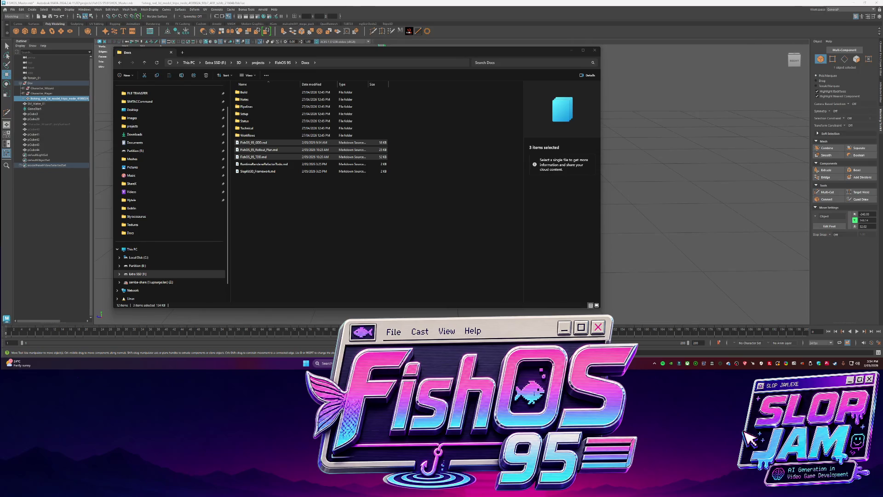
key("alt+Tab")
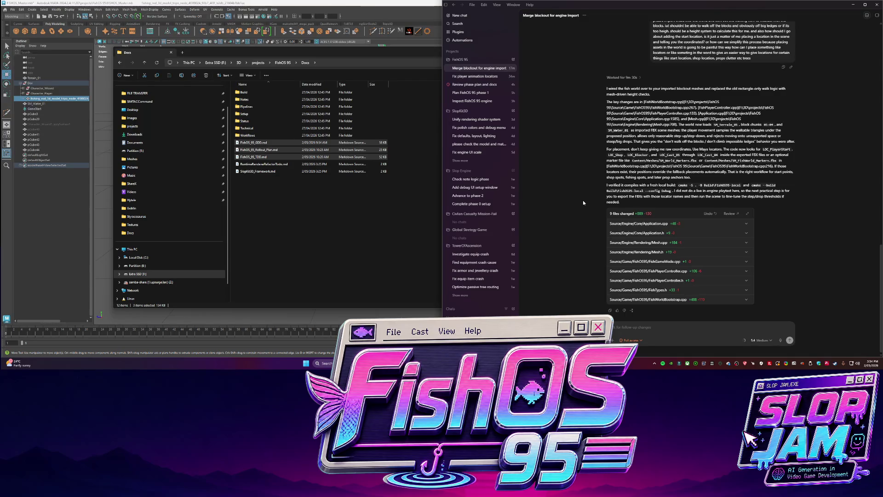
key("alt+Tab")
Close the Docs window and browse the other Explorer window into FishOS 95 > Build.
left_click(329, 245)
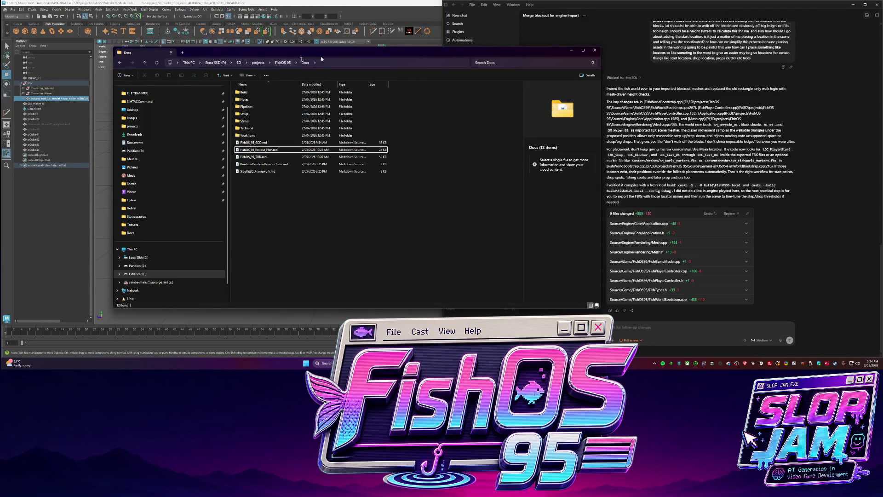
left_click(594, 50)
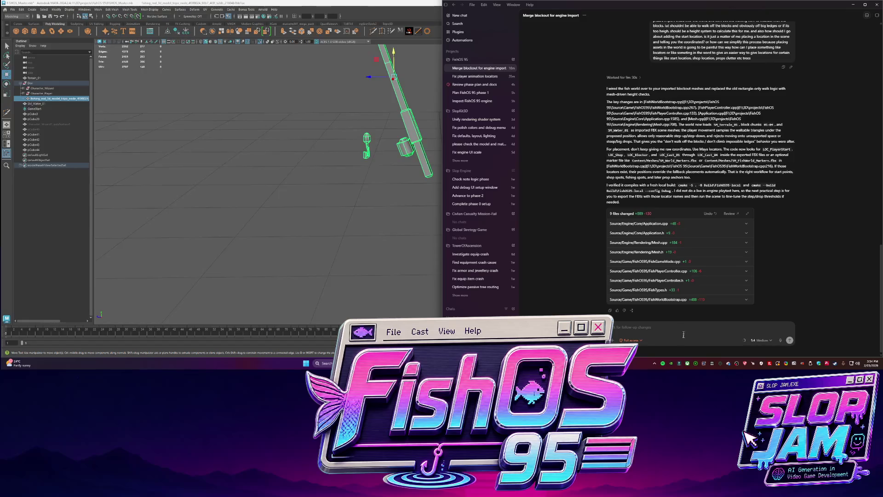
left_click(680, 363)
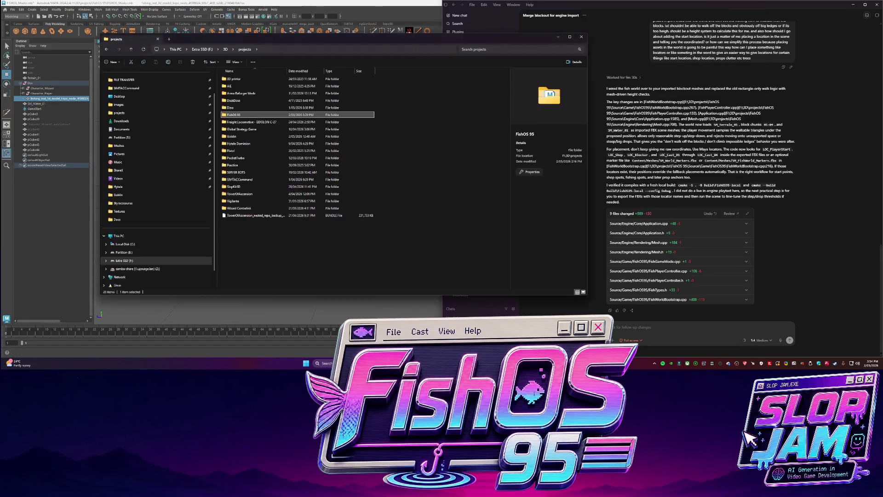
double_click(235, 115)
double_click(242, 80)
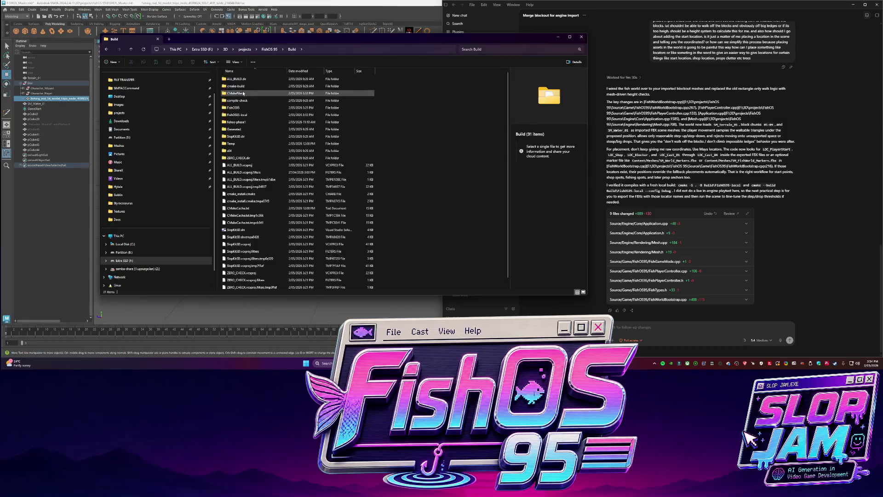
Look inside FishOS95.dir, then back out and open the Generated > Debug folder with the built files.
double_click(242, 108)
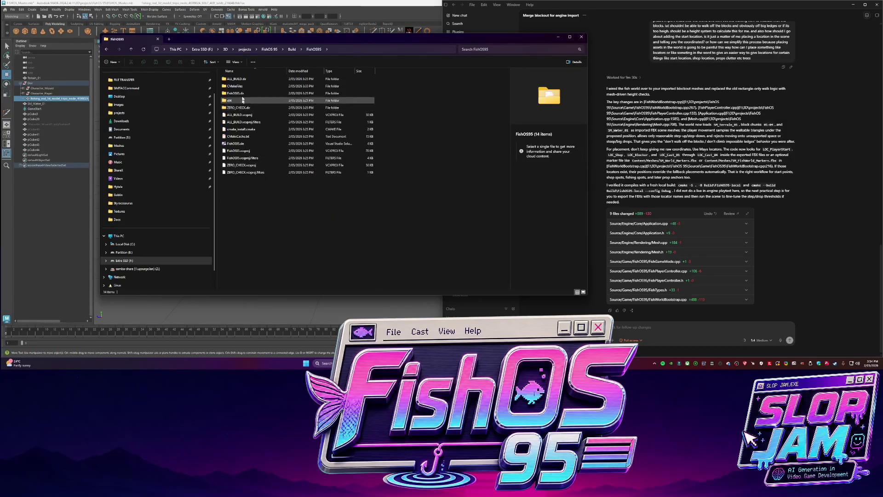
double_click(243, 93)
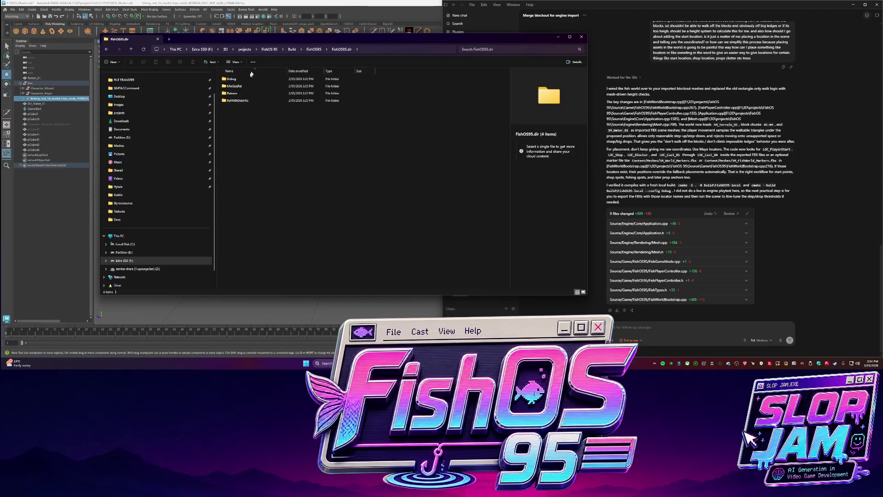
left_click(289, 50)
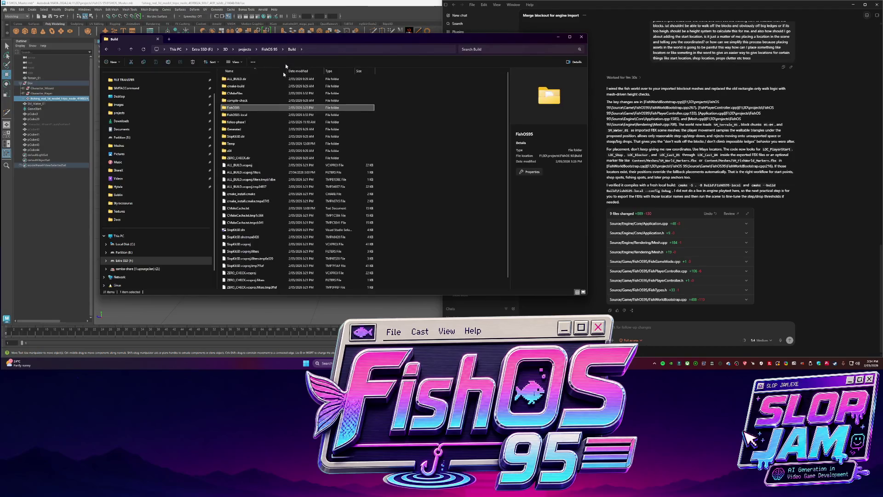
double_click(247, 128)
double_click(235, 80)
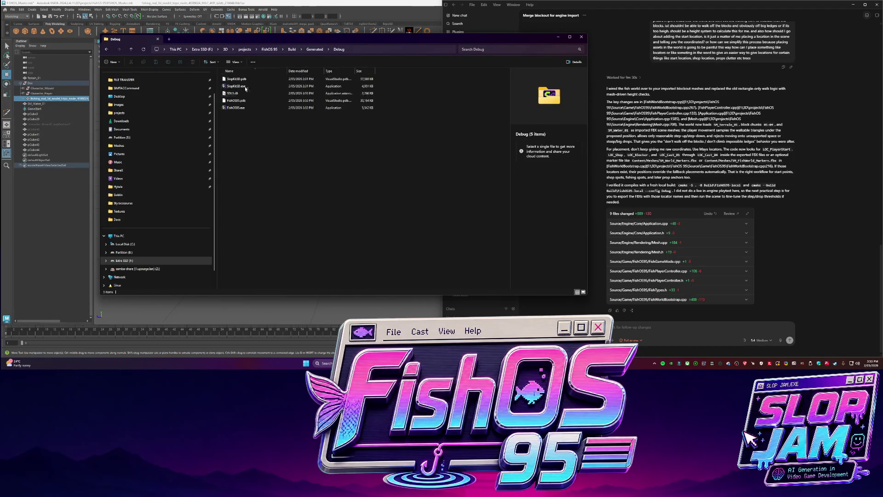
Launch FishOS95.exe from the Debug folder, then bring the Codex chat forward.
double_click(242, 108)
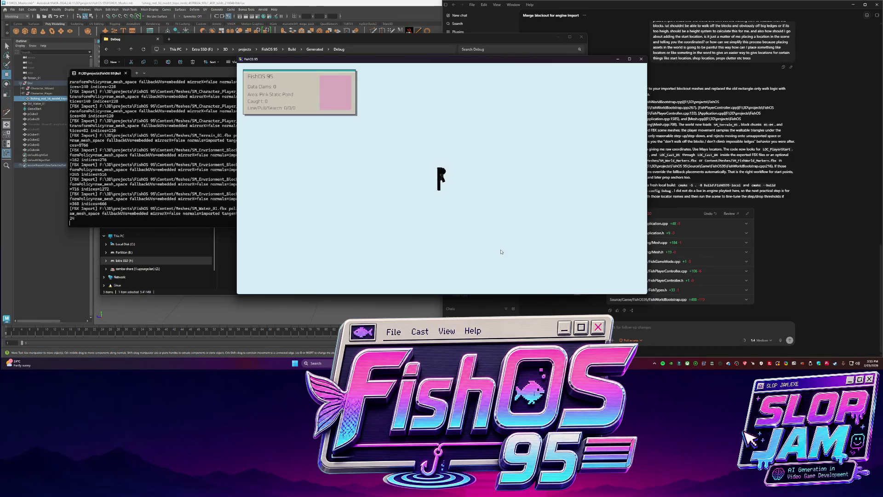
left_click(630, 333)
type("ay so now I am in a bl")
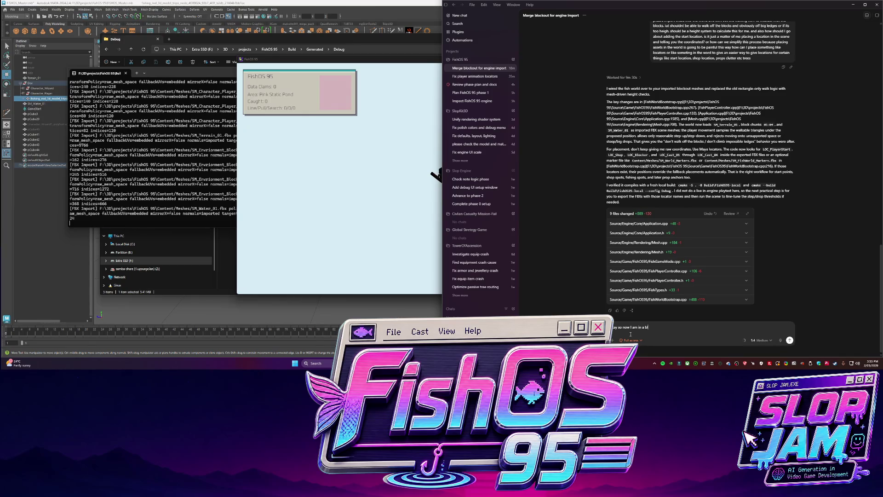
type("ank world.")
type(" im")
type(" be doing")
Send Codex the question about the blank world, confirming the import, and the player start location.
key("BackSpace")
key("BackSpace")
key("BackSpace")
type("this")
type(" corre")
type(" the then")
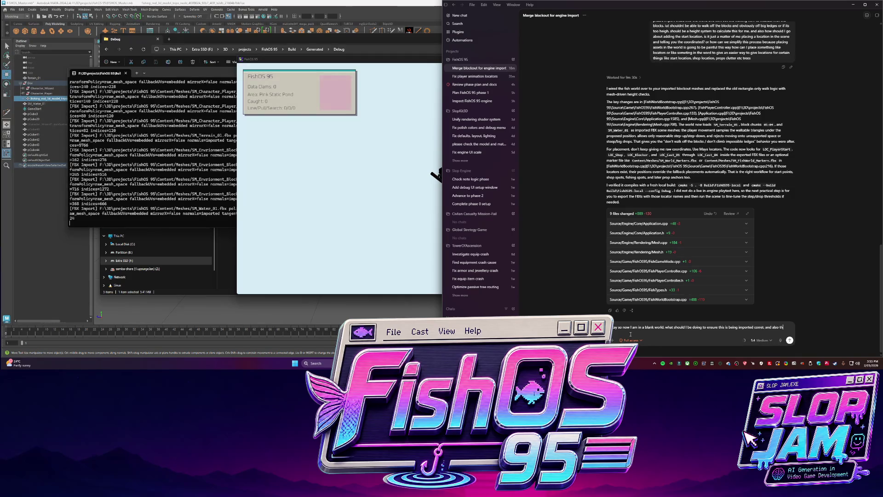
type(" correct")
type(" player")
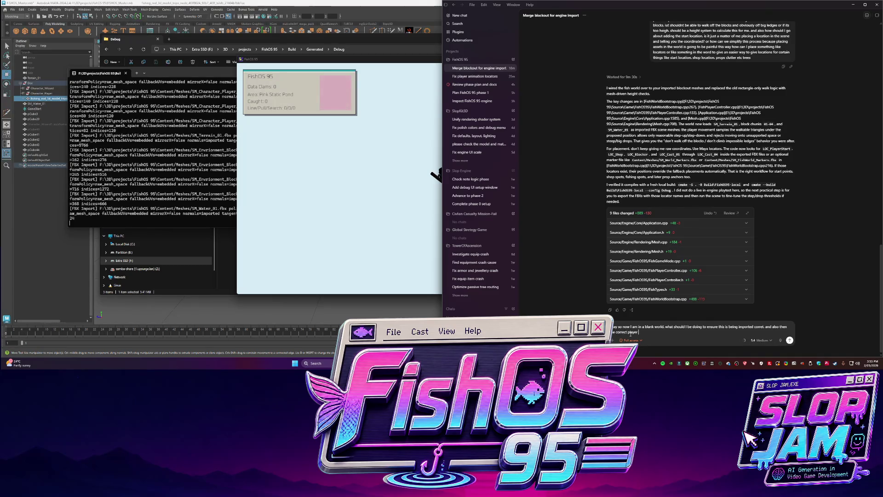
type("ation?")
key("Return")
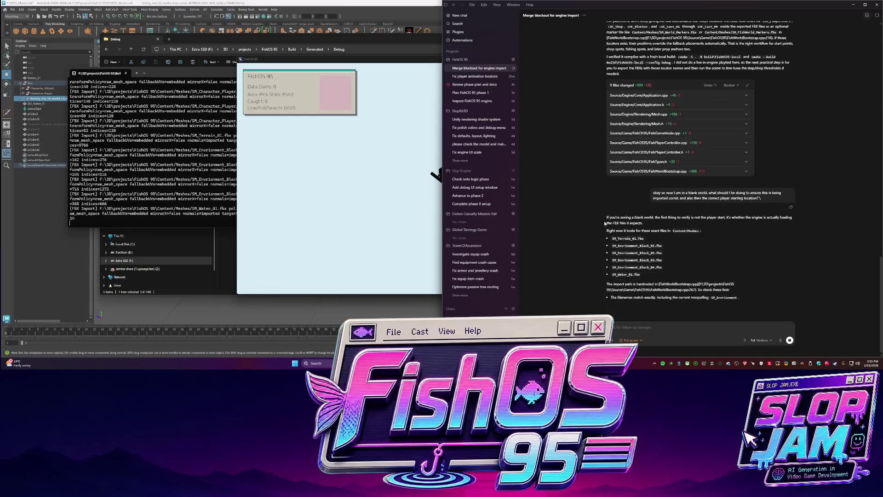
scroll(605, 222, "up", 1)
scroll(599, 217, "down", 3)
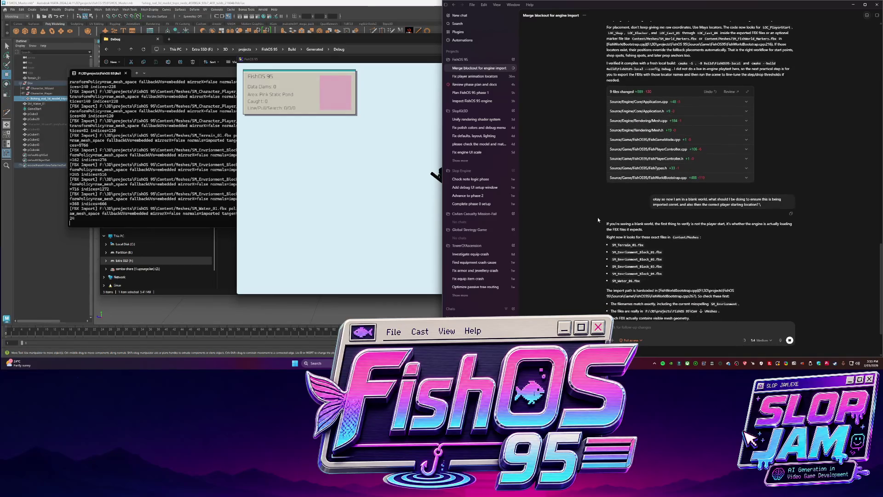
scroll(597, 169, "down", 2)
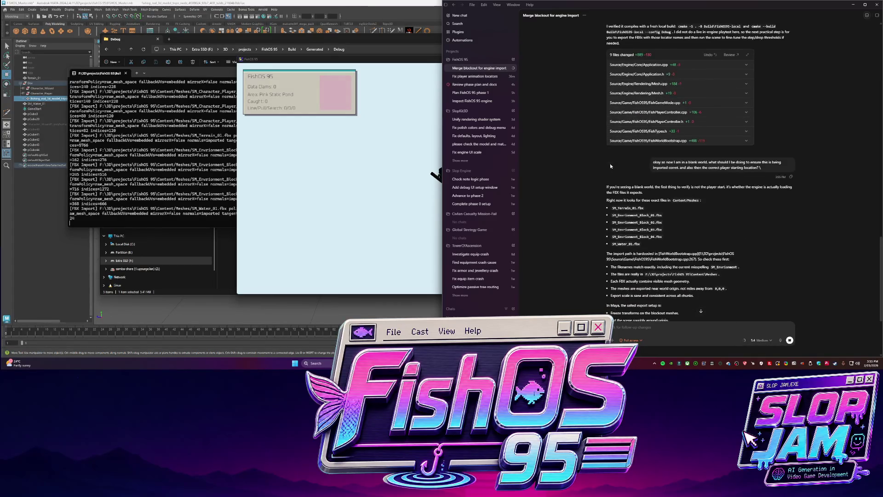
Paste the game's console log into Codex with a follow-up question and send it.
left_click(168, 151)
scroll(139, 138, "up", 5)
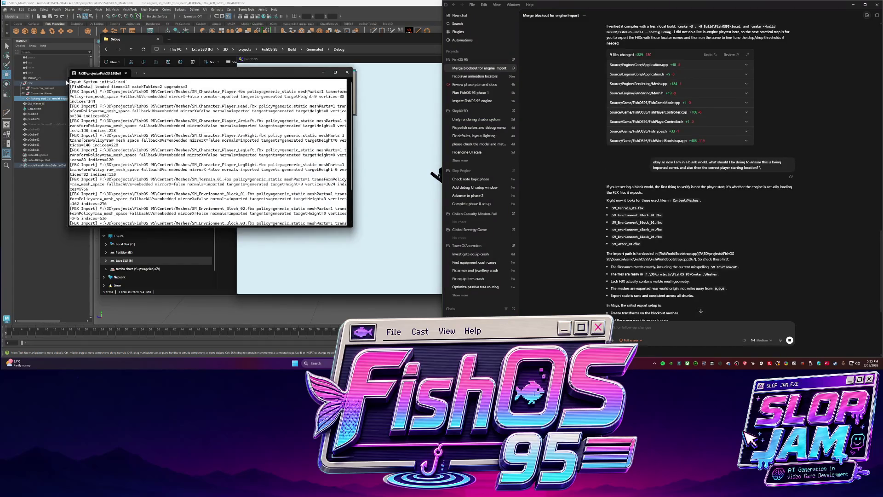
left_click(672, 327)
type("y of th")
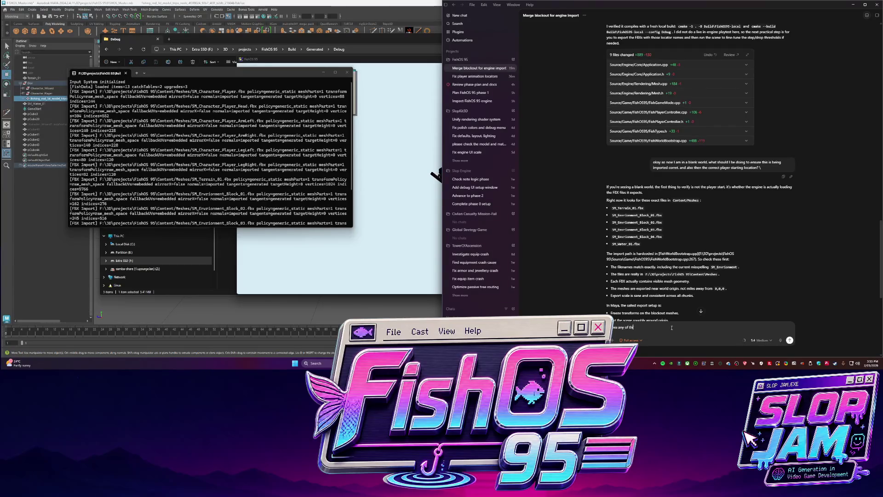
type("?")
key("ctrl+v")
key("Return")
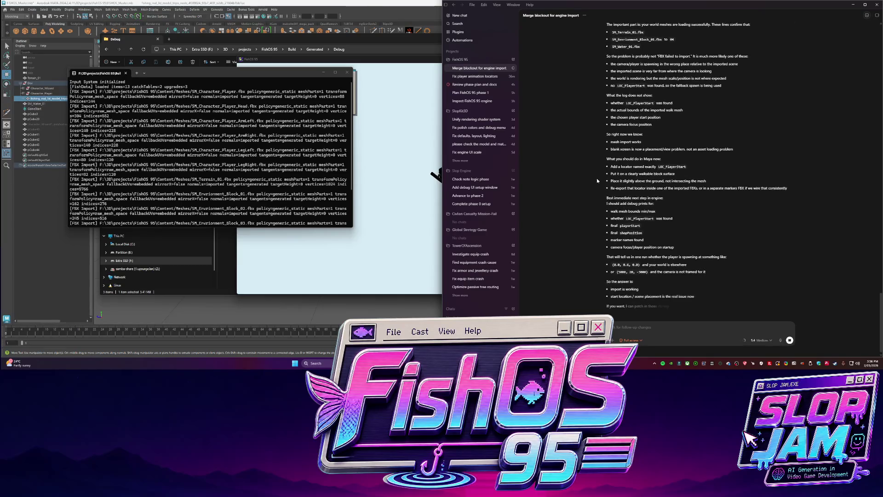
scroll(579, 189, "up", 1)
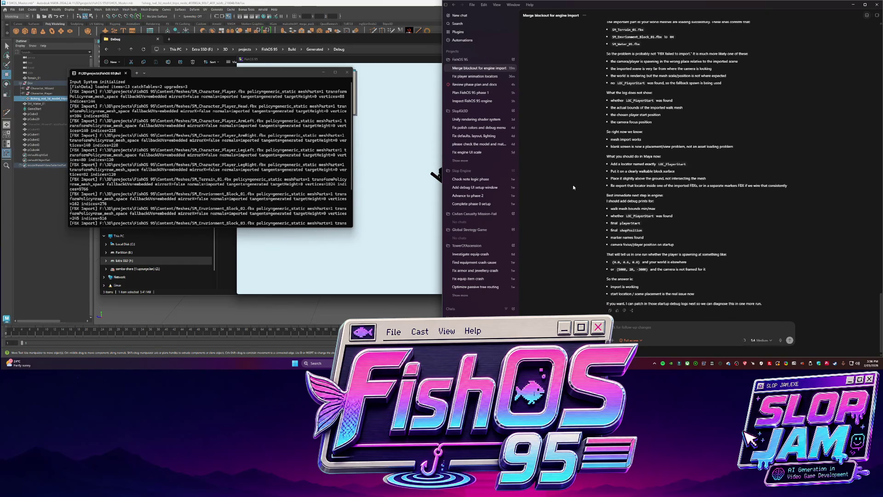
Switch back to Maya and orbit to view the whole pink-water level.
key("alt+Tab")
left_click_drag(396, 204, 96, 26, "alt")
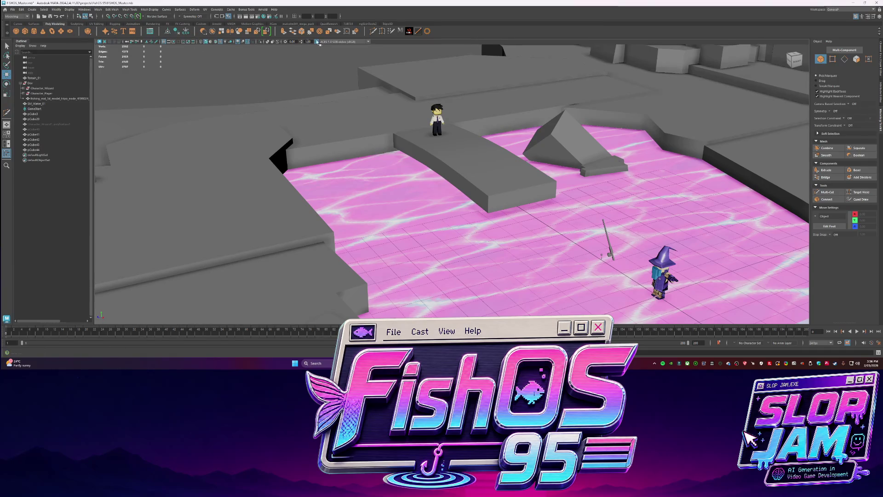
Create a locator from the Rigging shelf and move it away from the wizard, framing the view on it.
left_click(21, 24)
left_click(18, 23)
left_click(114, 23)
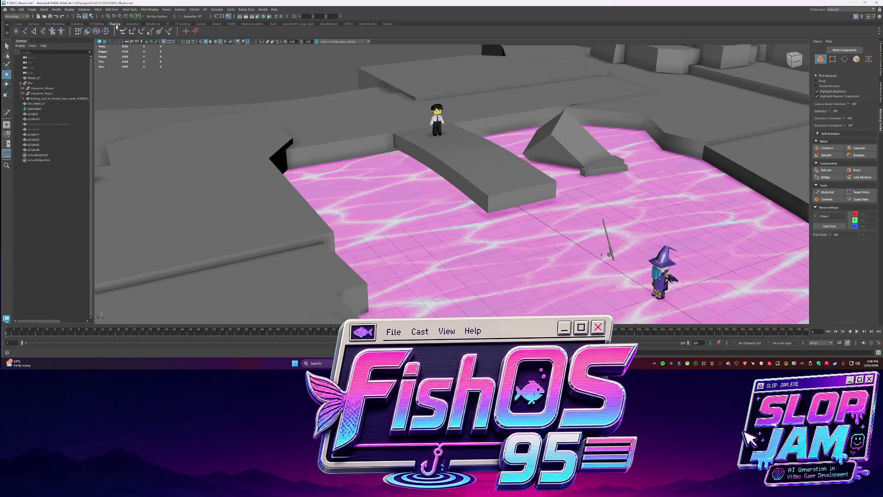
left_click(31, 155)
key("f")
left_click_drag(477, 204, 305, 94)
key("f")
Slide the locator along X and vertex-snap it onto the ramp corner.
mouse_move(355, 168)
left_mouse_down("alt")
mouse_move(422, 201)
mouse_move(454, 187)
mouse_move(430, 172)
mouse_move(437, 177)
mouse_move(428, 193)
left_mouse_up("alt")
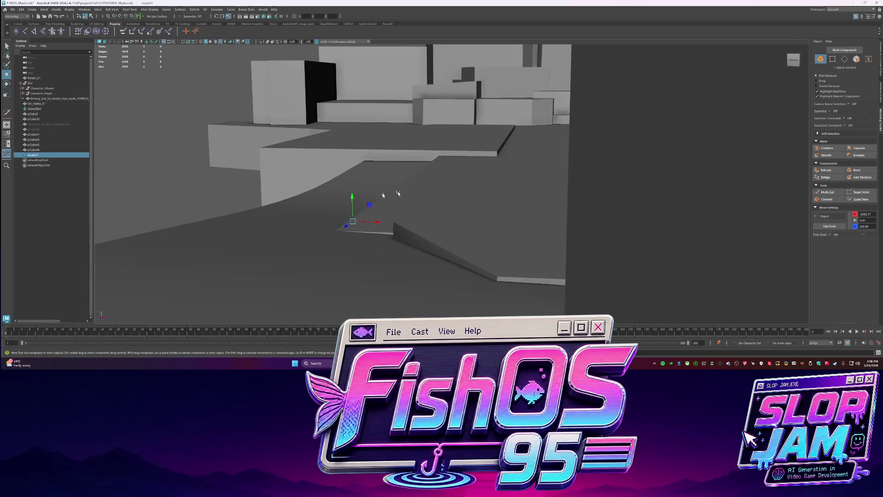
left_click_drag(371, 209, 427, 209)
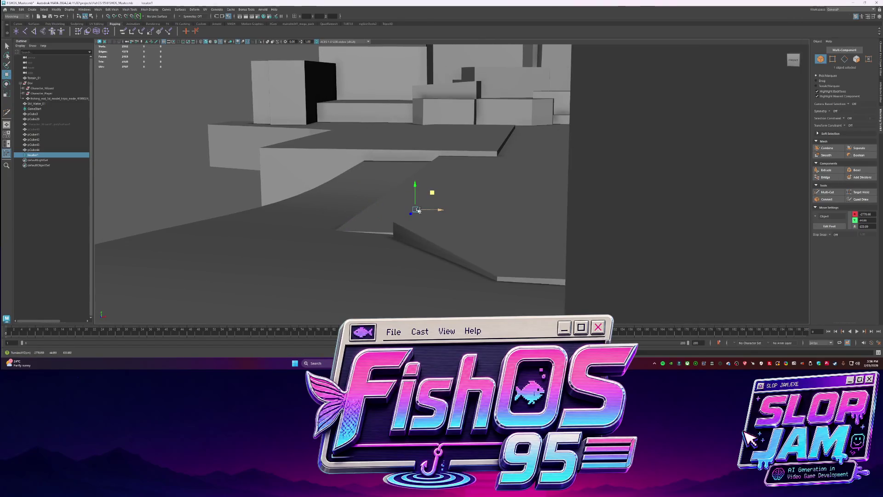
mouse_move(368, 224)
left_mouse_down()
mouse_move(352, 231)
mouse_move(400, 187)
mouse_move(388, 247)
mouse_move(356, 279)
mouse_move(456, 151)
mouse_move(432, 165)
mouse_move(483, 173)
left_mouse_up()
key("f")
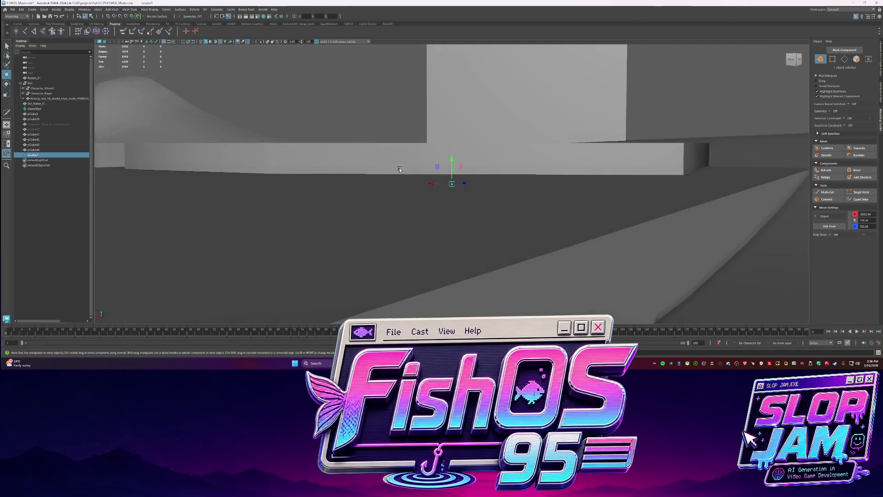
Show the locator's position in the Channel Box and capture it as a screenshot for Codex.
left_click(881, 61)
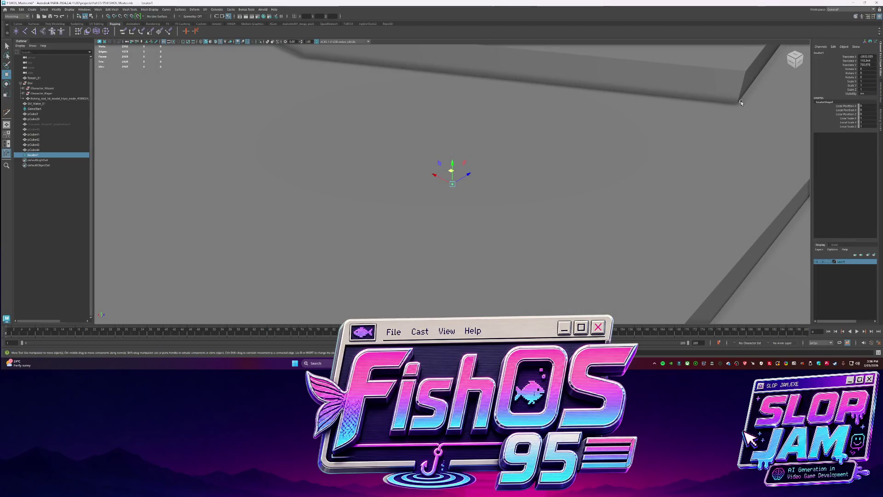
key("Print")
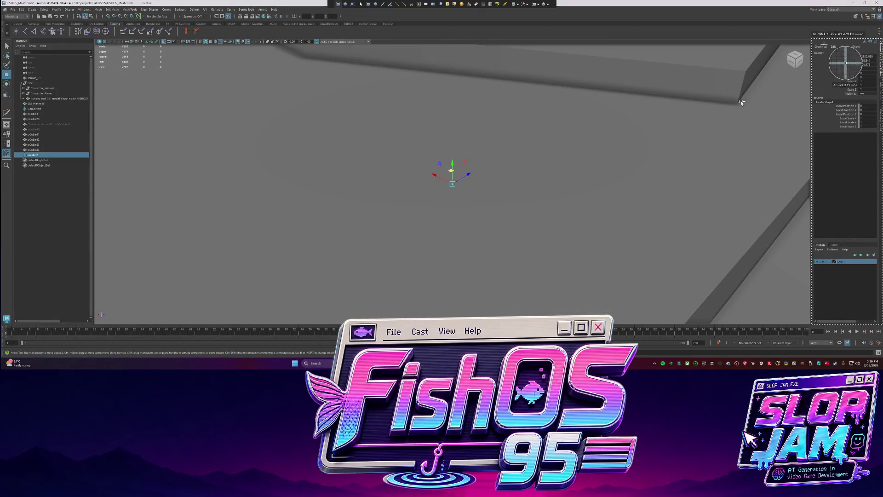
left_click_drag(778, 27, 877, 124)
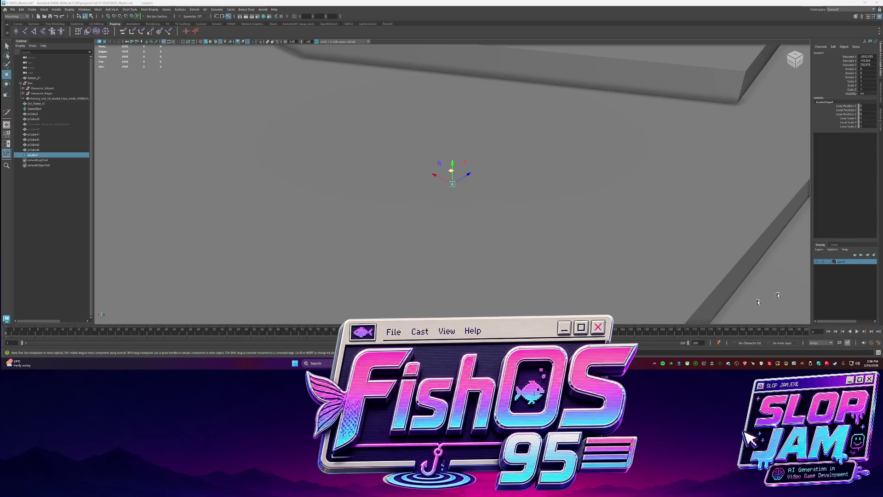
key("alt+Tab")
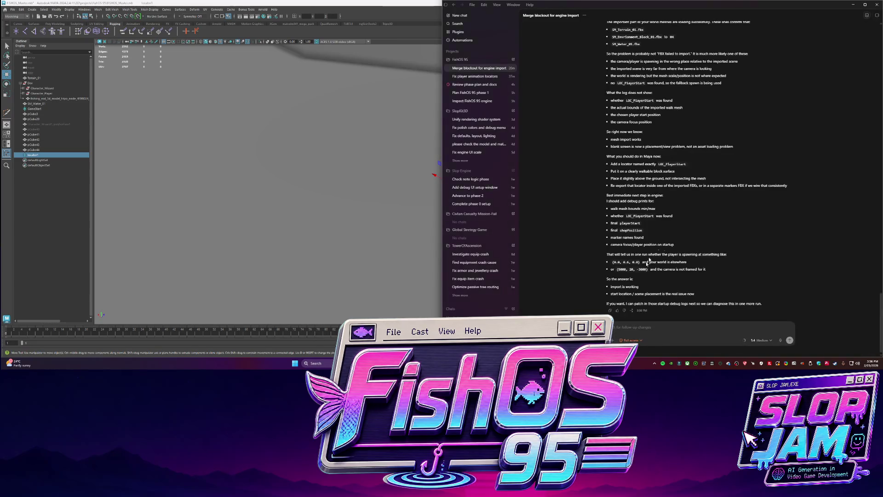
Send Codex the position screenshot with a request to spawn the player there, then return to Maya.
key("ctrl+v")
type("sure we")
type("ho")
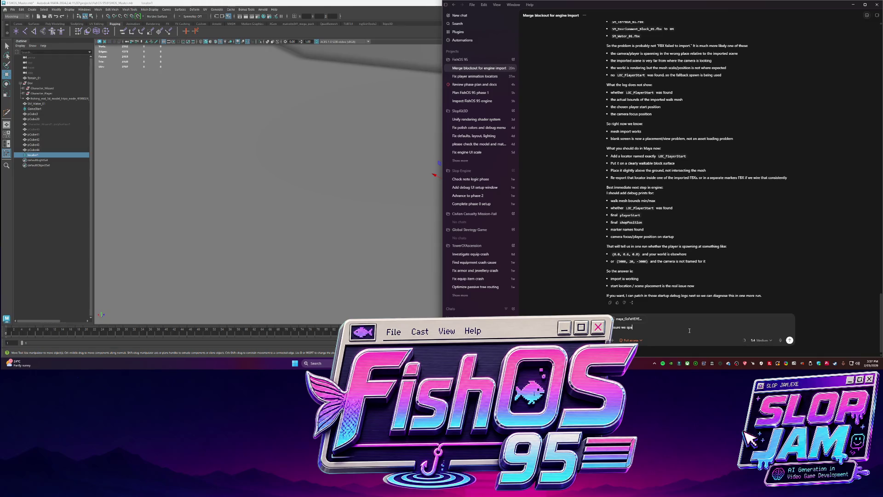
type(" in th")
type("on in our game world")
key("Return")
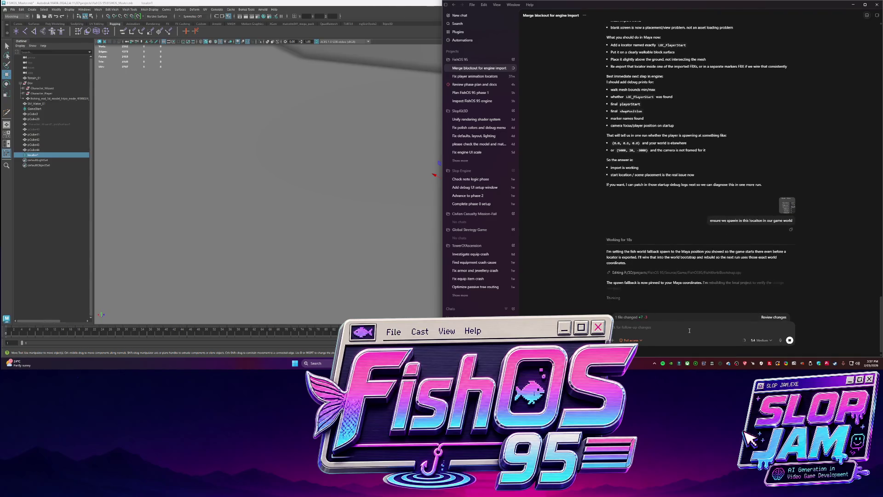
left_click(359, 204)
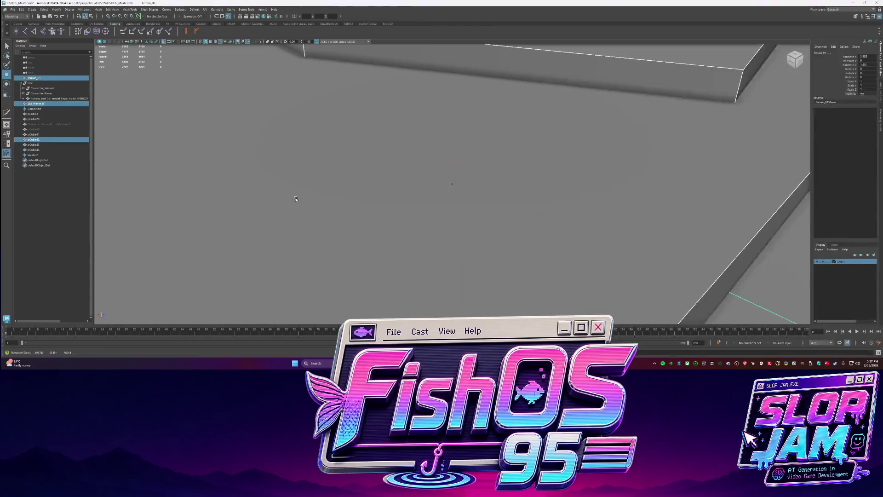
Zoom out to view the whole level, then bring the Codex chat back up.
mouse_move(358, 204)
left_mouse_down("alt")
mouse_move(468, 147)
mouse_move(501, 158)
left_mouse_up("alt")
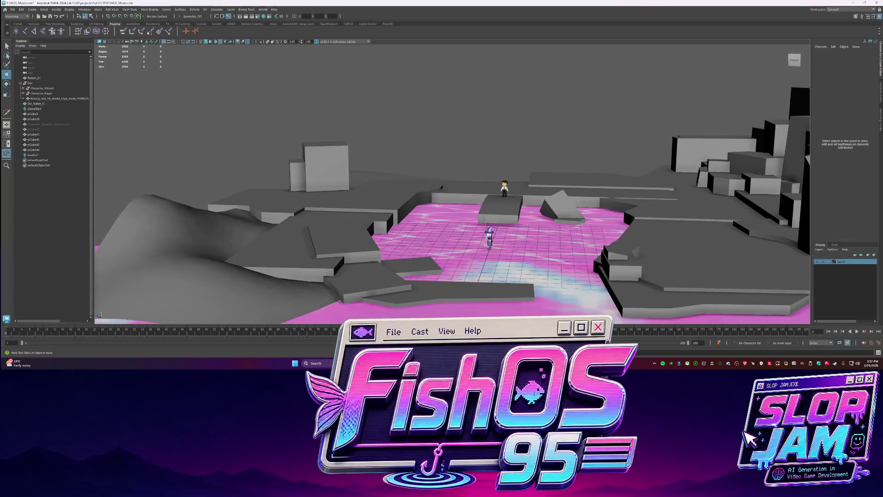
key("alt+Tab")
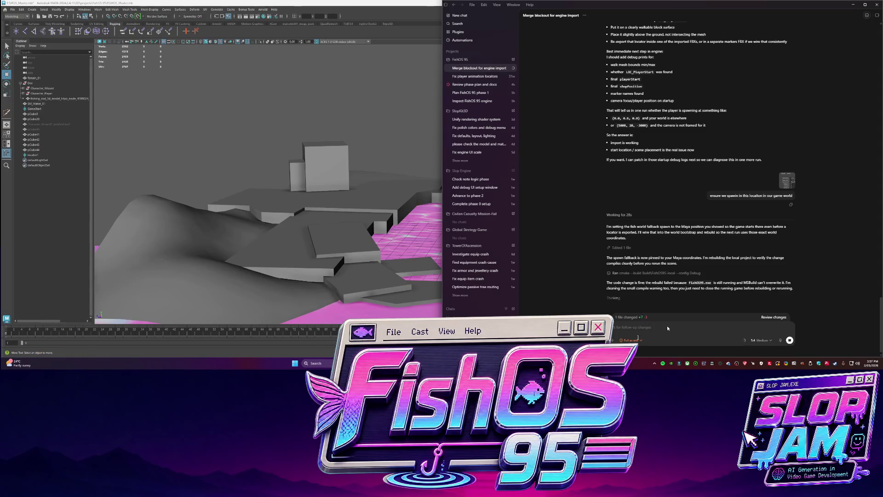
Close the running game, send Codex 'build now', and follow the link to the rebuilt FishOS95.exe.
left_click(641, 59)
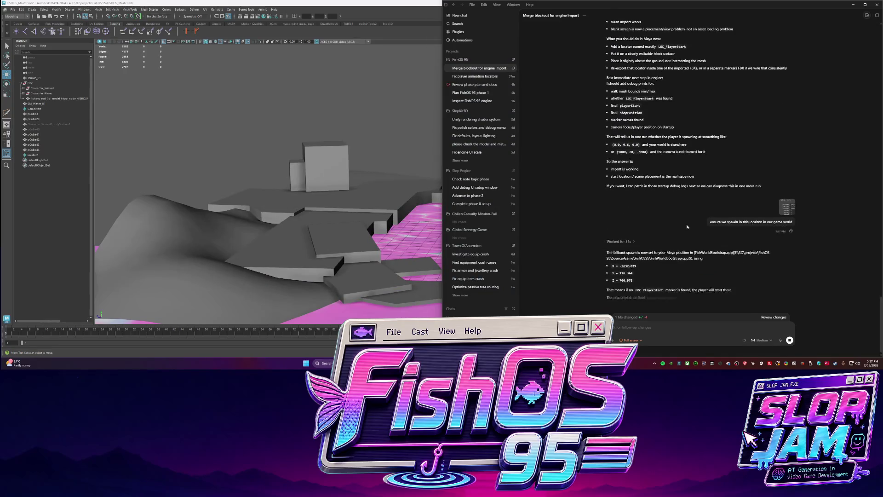
scroll(595, 255, "up", 1)
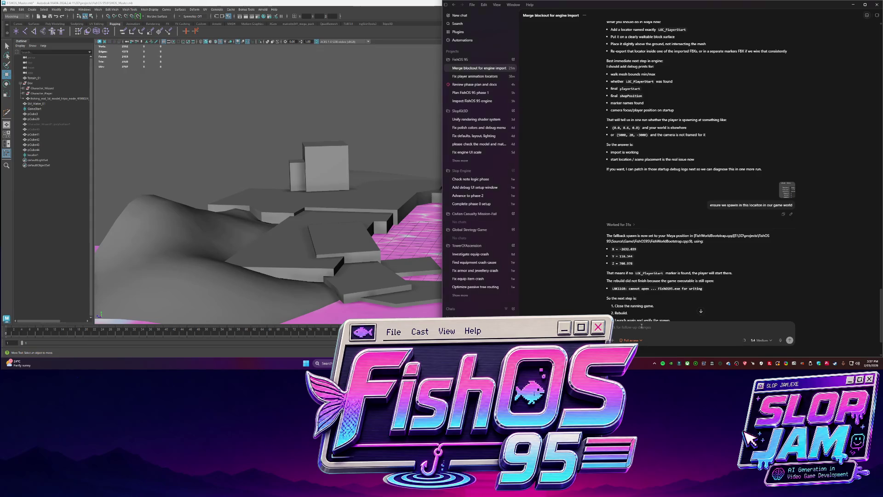
left_click_drag(665, 276, 637, 275)
left_click(636, 276)
scroll(704, 277, "down", 2)
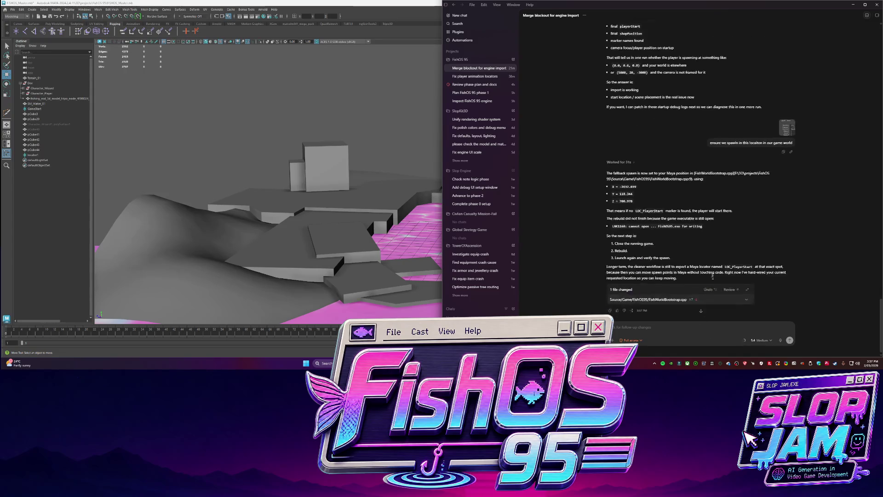
type("build now")
key("Return")
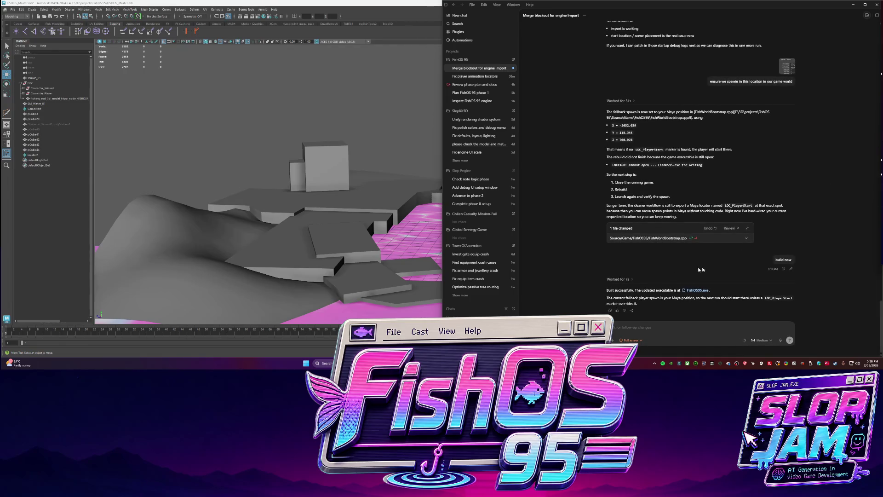
left_click(698, 290)
Show FishOS95.exe in its folder, launch the rebuilt game and maximize it.
right_click(618, 291)
left_click(642, 320)
double_click(236, 102)
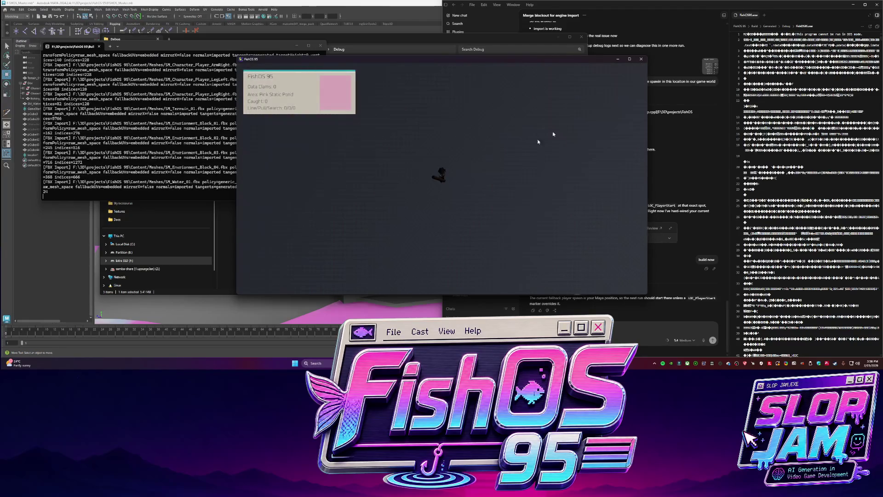
left_click(630, 59)
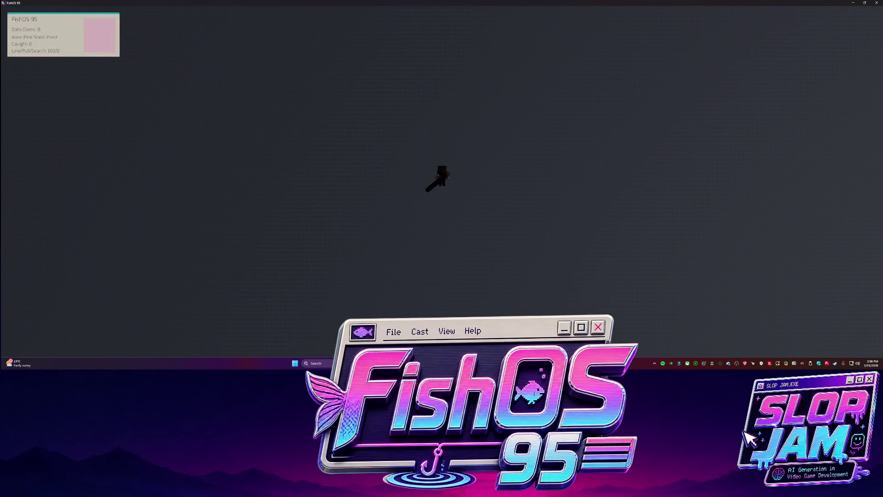
Glance at the Suno window, return to the full-screen game to check the spawn, then close it.
mouse_move(359, 363)
left_click(359, 338)
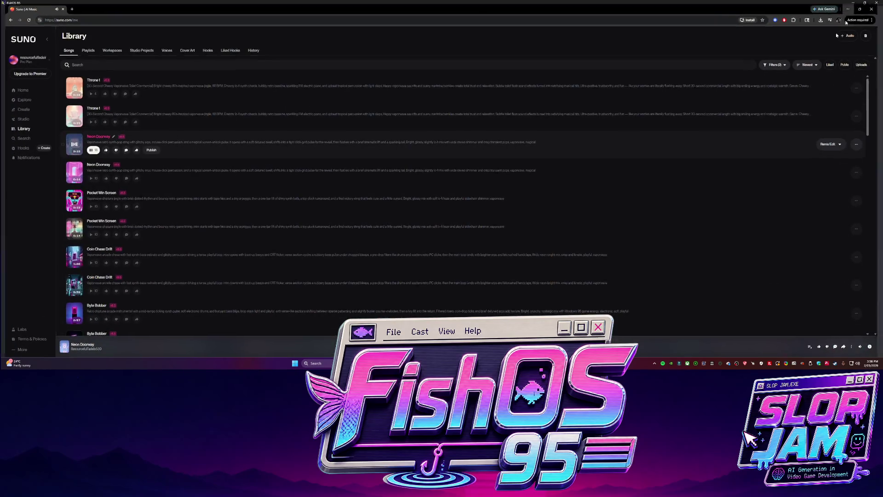
key("alt+Tab")
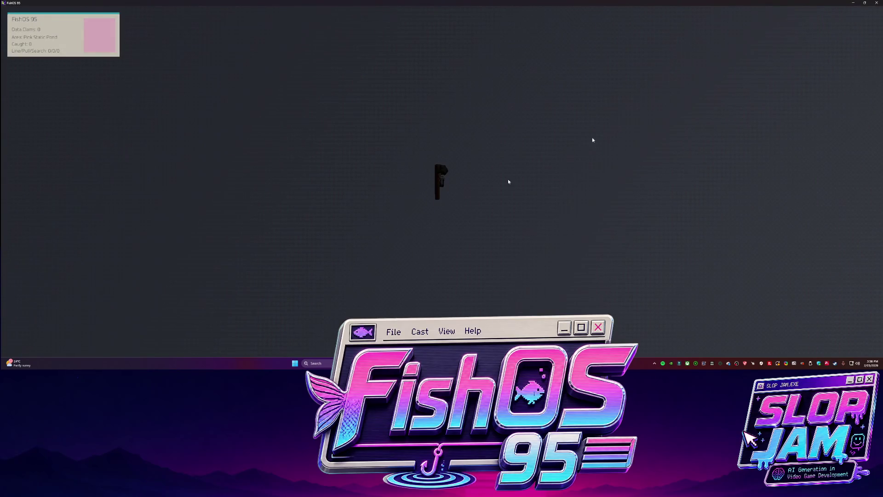
left_click(877, 3)
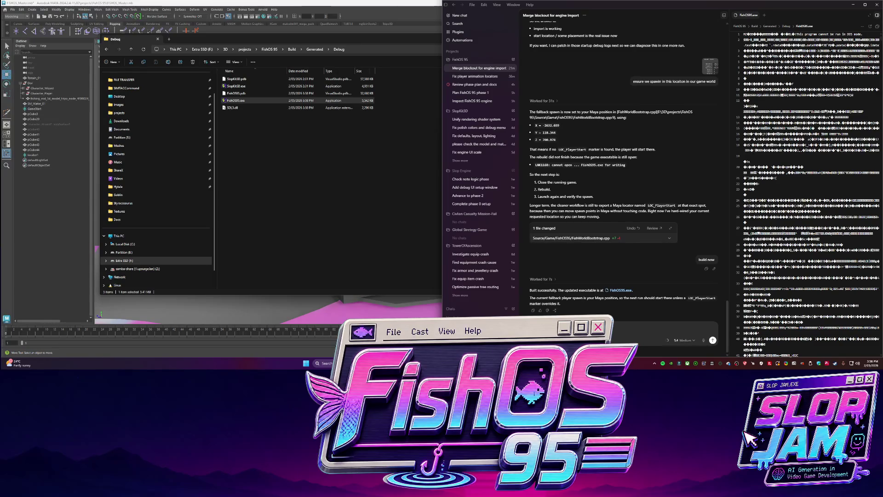
type("taking place.")
type(" with the")
type(" rest of the mesh in")
type(" world")
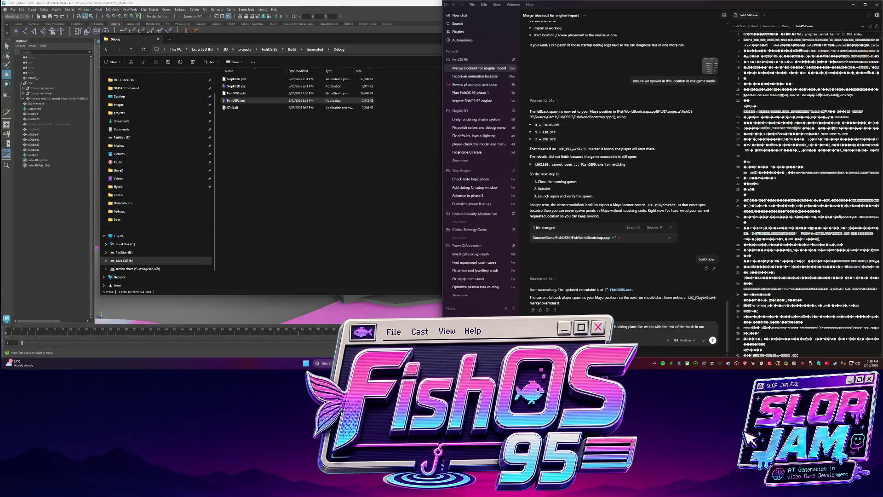
type("scene")
type("er in the scene")
type("ve")
type(" ins")
type("t")
type("tn")
Send Codex the follow-up asking for matching mesh size conversion and noting the dark scene.
key("Return")
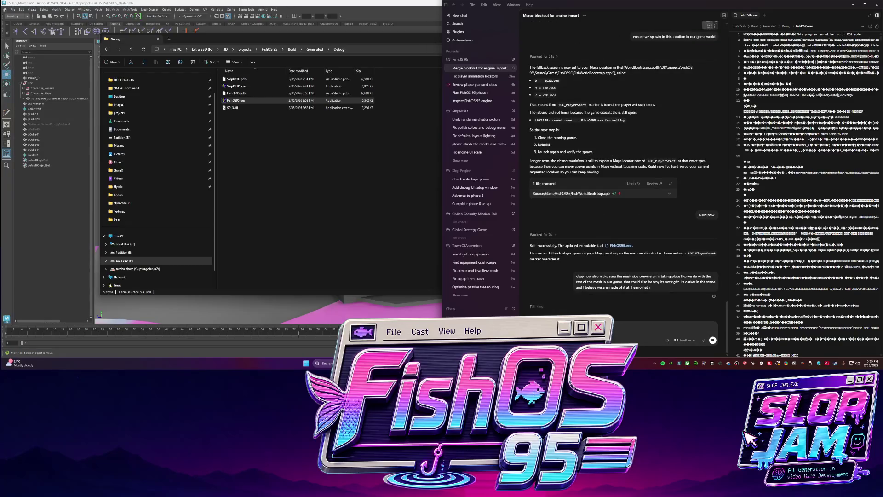
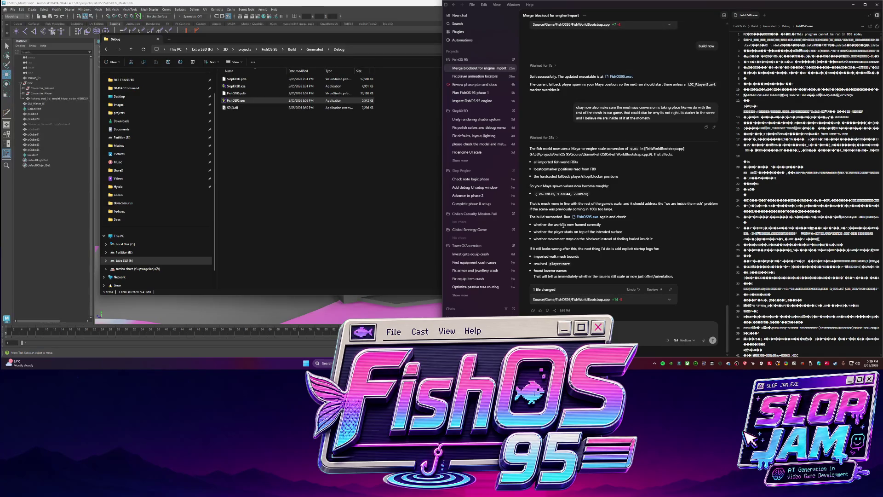
Launch FishOS95.exe and walk the character away from the grey blocks with WASD.
double_click(247, 100)
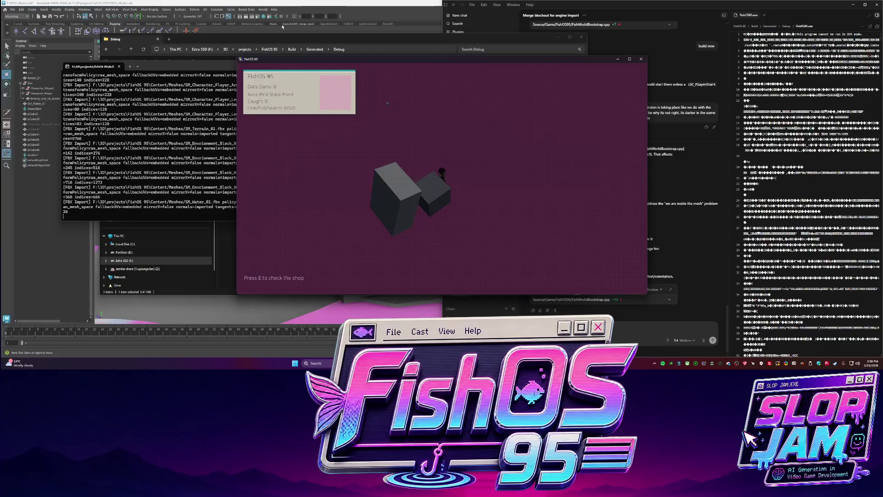
key("s")
key("a")
key("w")
key("d")
key("s")
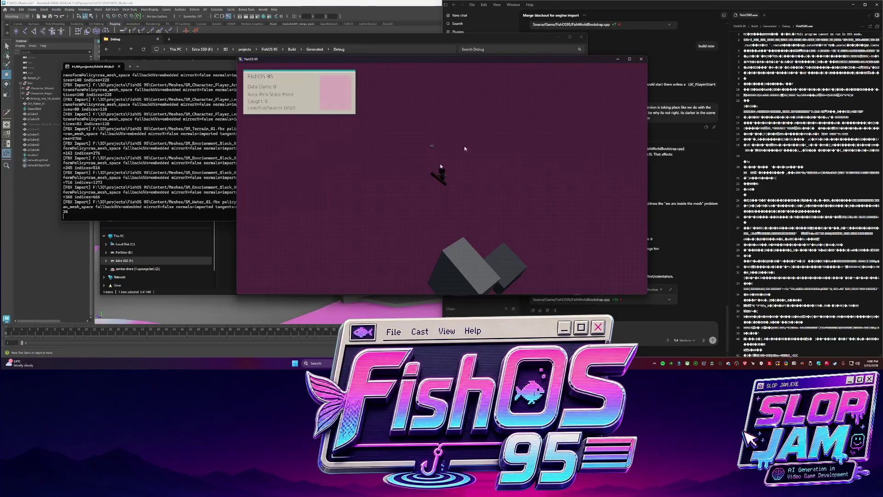
key("s")
key("s")
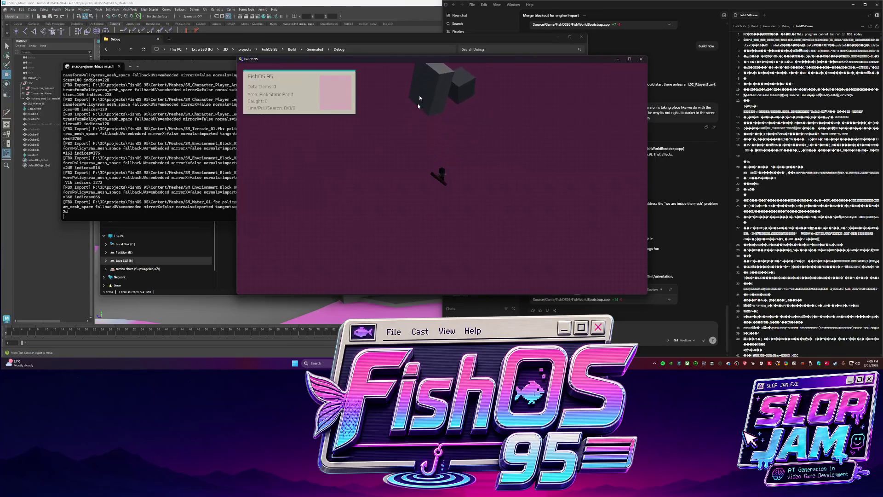
Walk back around the blocker and shop area, circling the grey blocks.
key("w")
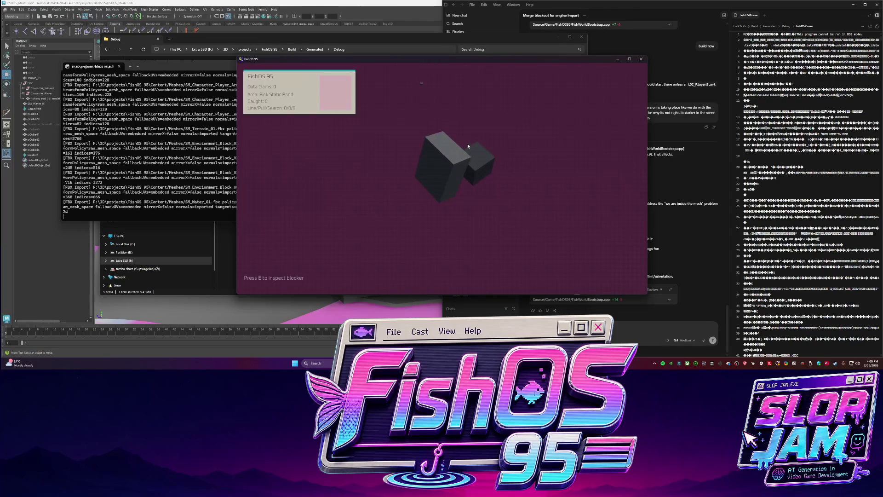
key("w")
key("d")
key("w")
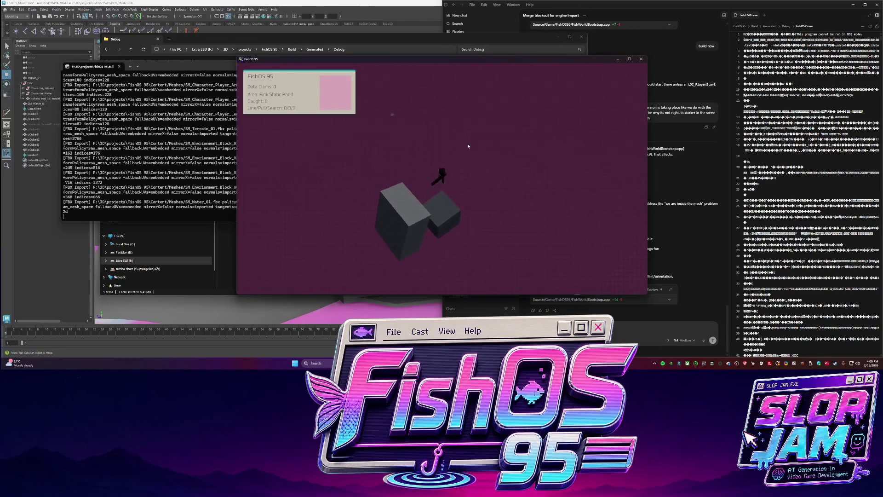
key("s")
key("a")
key("s")
key("a")
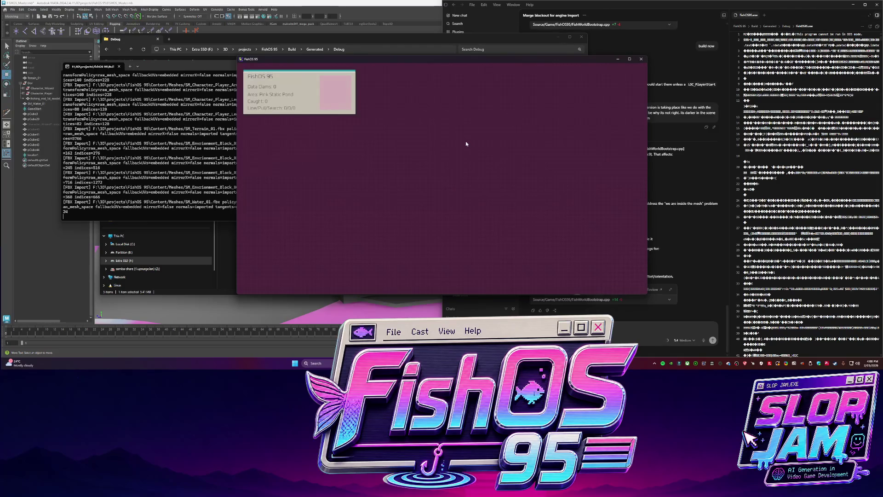
key("w")
key("d")
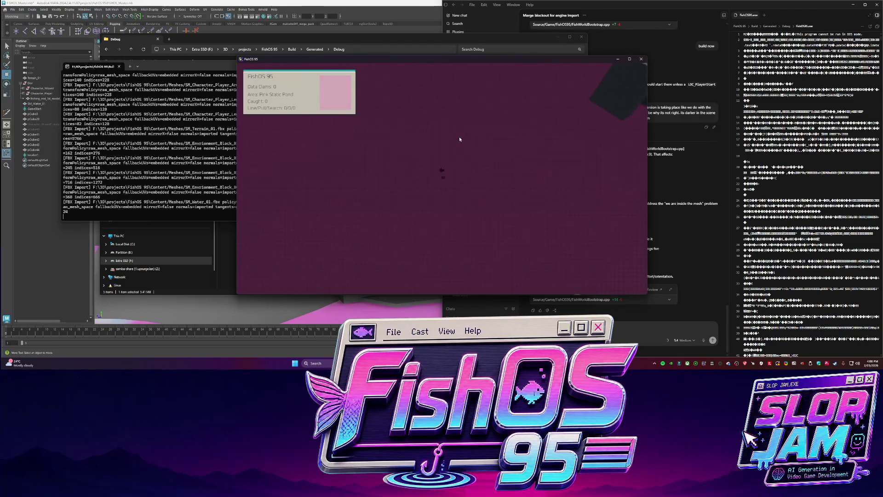
key("s")
key("a")
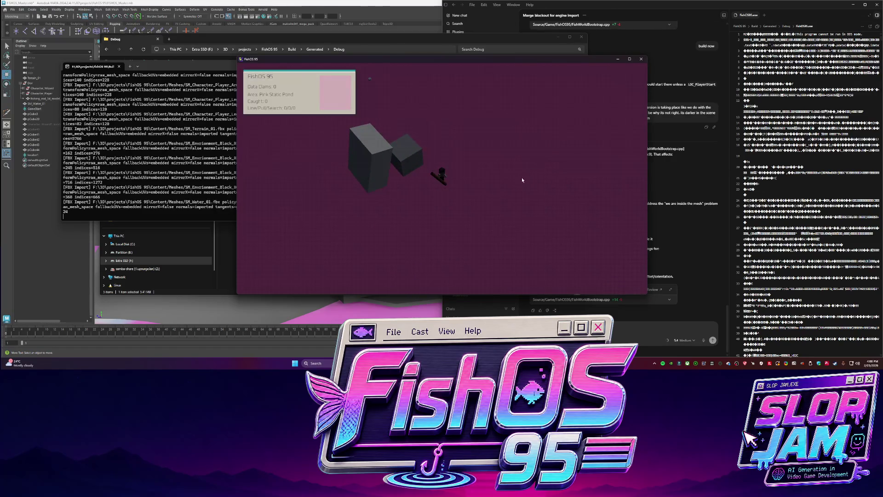
Capture a region screenshot of the game view, then quit the game with Esc.
key("ctrl+Print")
left_click(522, 177)
key("Escape")
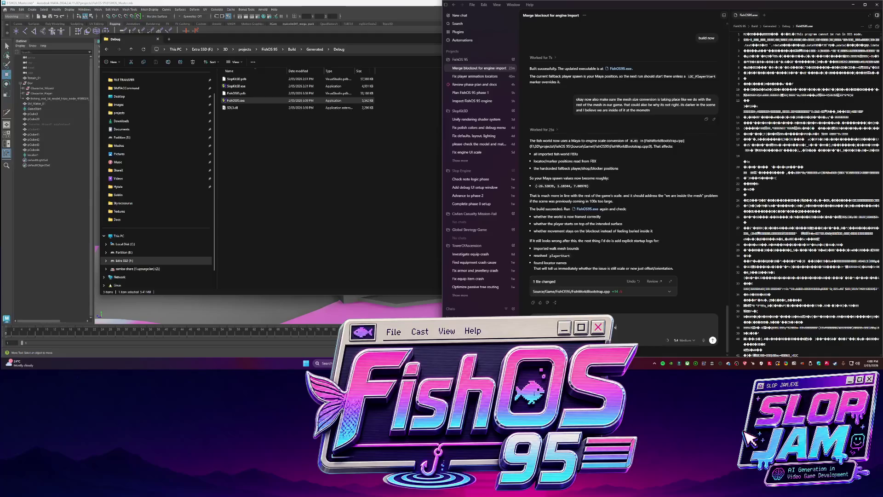
type("i just see thisbig")
type(" i m")
type(" go")
type(" an")
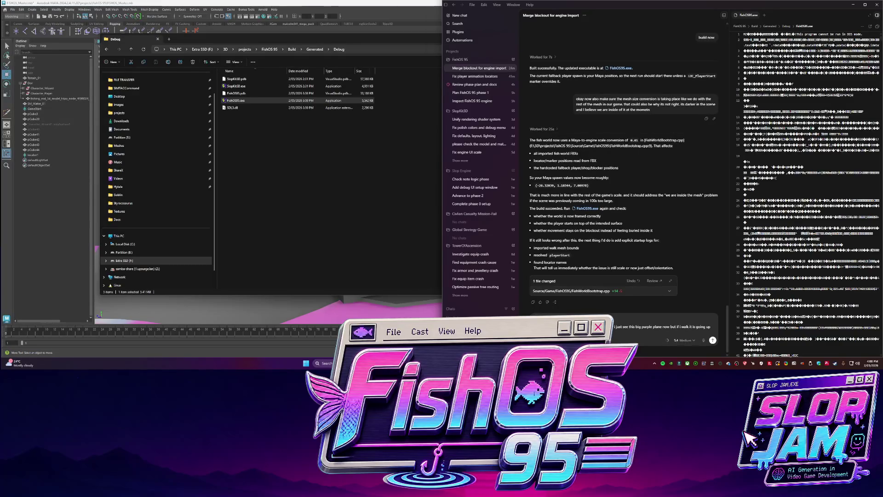
Send the purple-plane report to Codex and close the file viewer beside the chat.
key("Return")
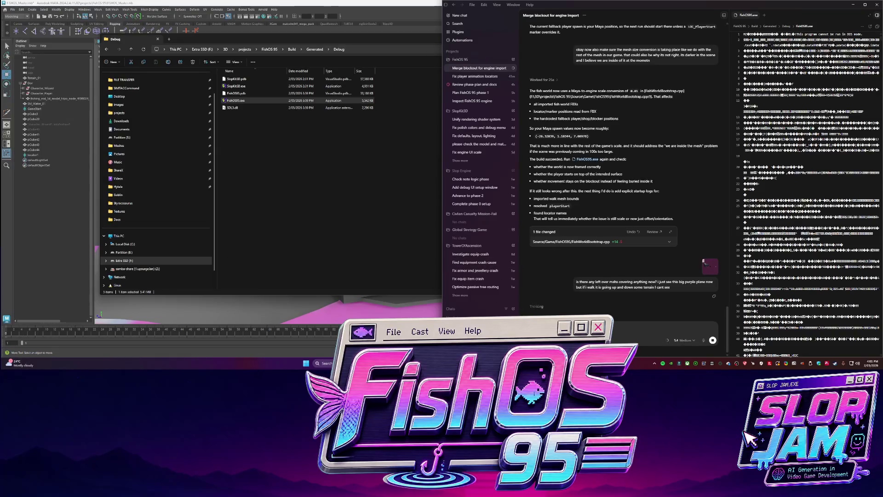
left_click(545, 348)
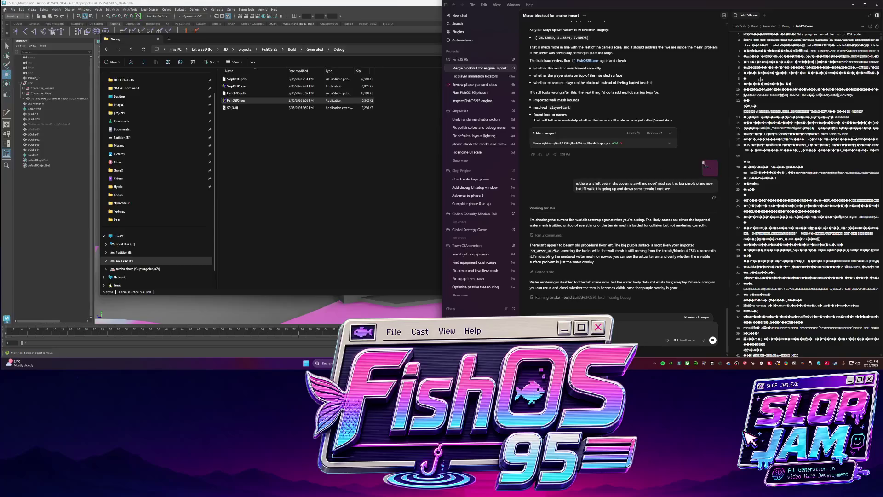
left_click(872, 19)
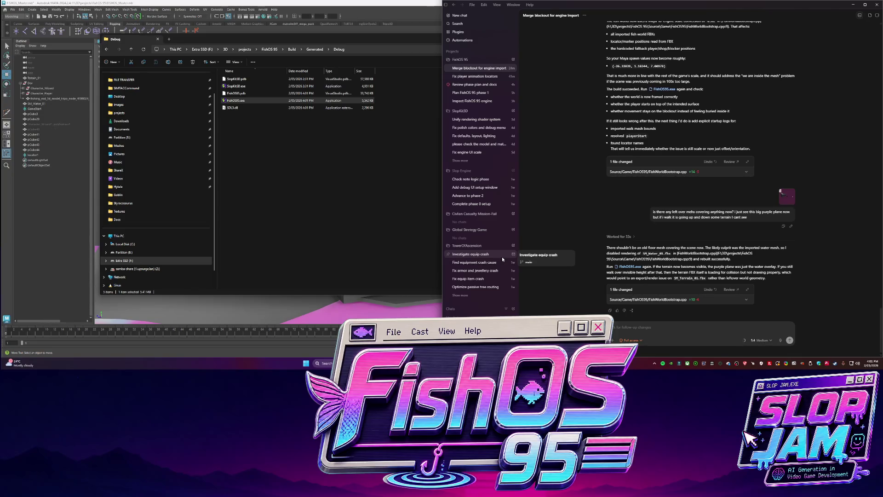
Relaunch FishOS95.exe, check the scene shows no purple plane, and close it.
double_click(235, 100)
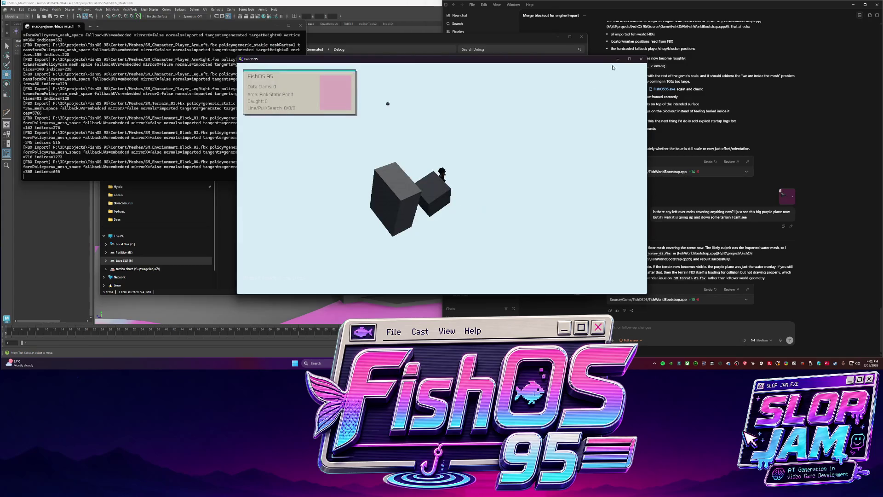
left_click(641, 60)
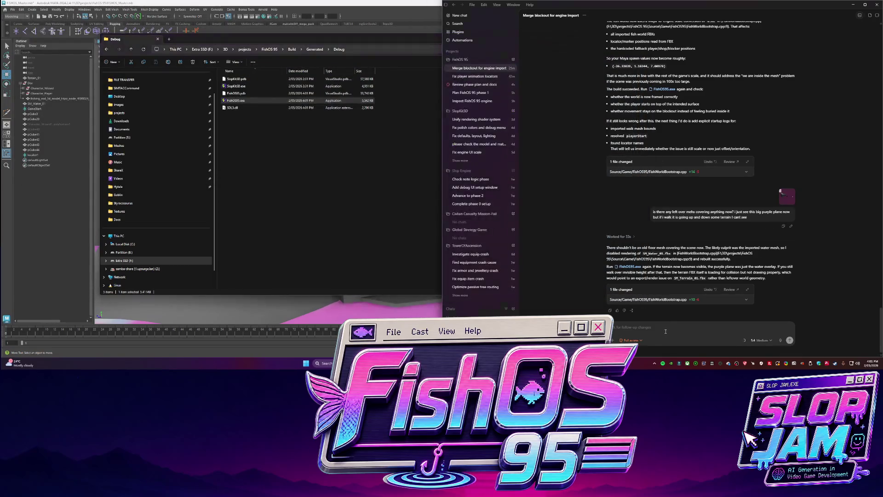
left_click(701, 334)
type("ay its gone. so meaning. bring the wat")
type("er back but we need to make sure and find out why the blocks are not")
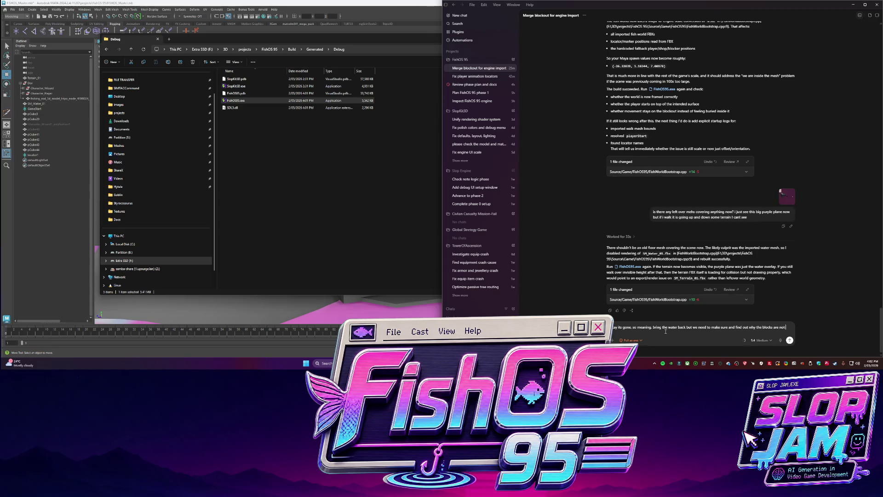
type("ndering in .")
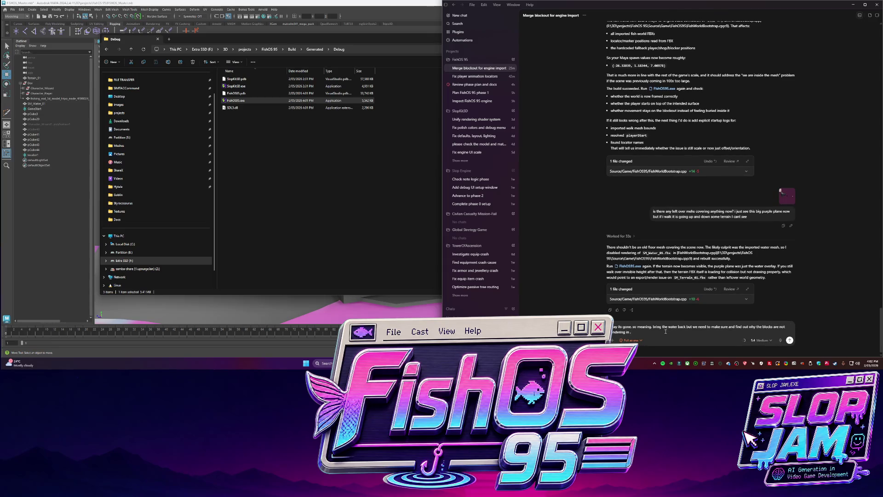
type(" whats")
type("ing")
type(" maya")
type("a")
Send the restore-water follow-up to Codex and bring Maya back to the front.
key("Return")
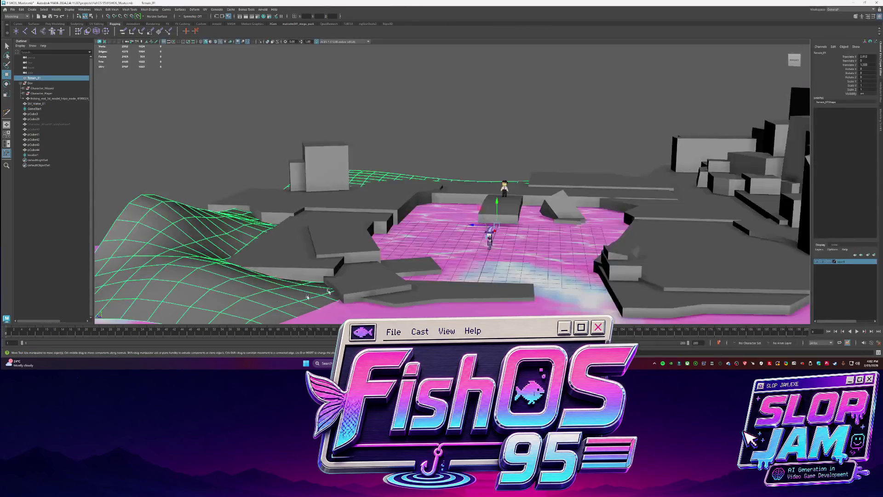
key("alt+Tab")
left_click(378, 204)
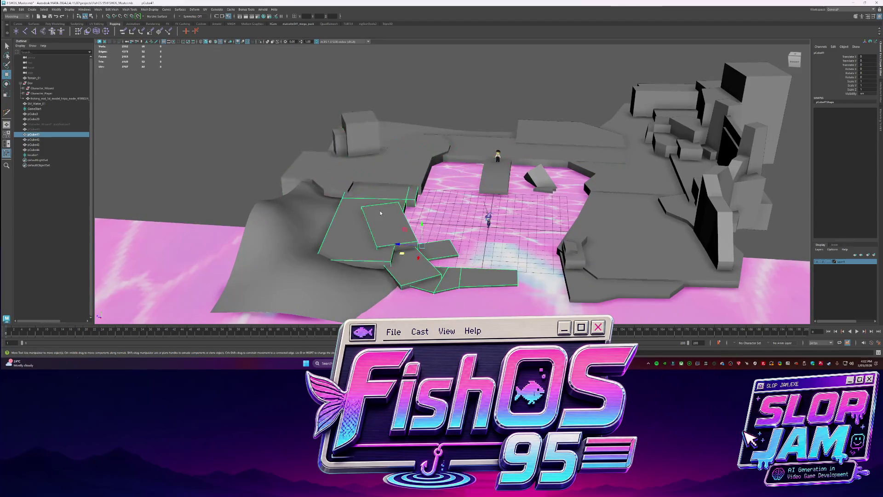
Run Mesh Cleanup on the terrain and right-hand cliff block meshes.
right_click(379, 204, "shift")
left_click(418, 316)
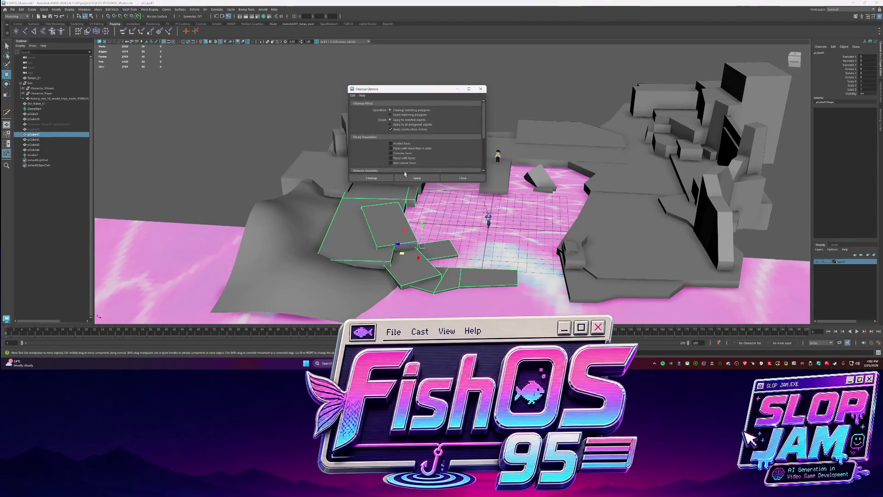
left_click(407, 181)
left_click(291, 256)
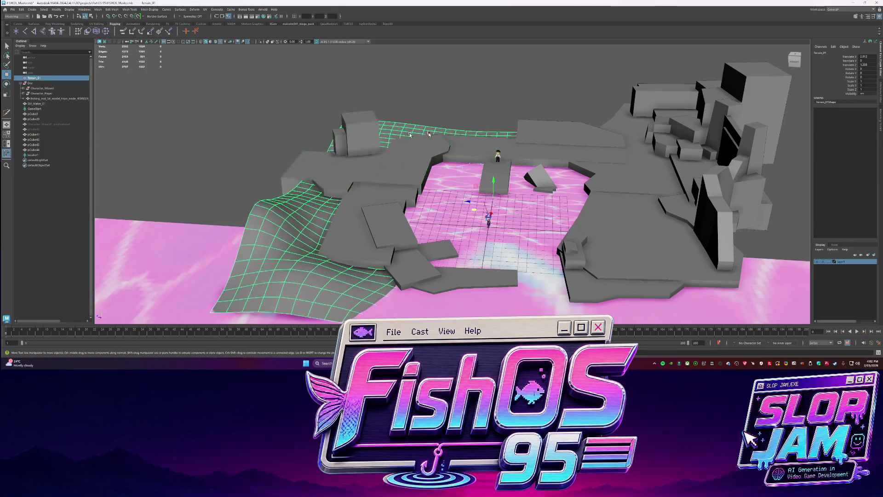
left_click(557, 135)
right_click_drag(568, 183, 552, 259)
left_click(371, 179)
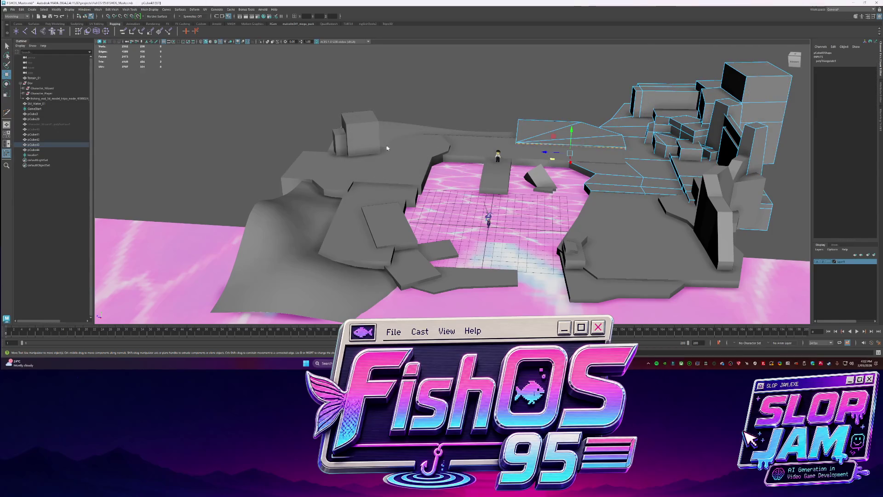
Select through the terrain, slab and platform blockout pieces in viewport and Outliner.
left_click(402, 149)
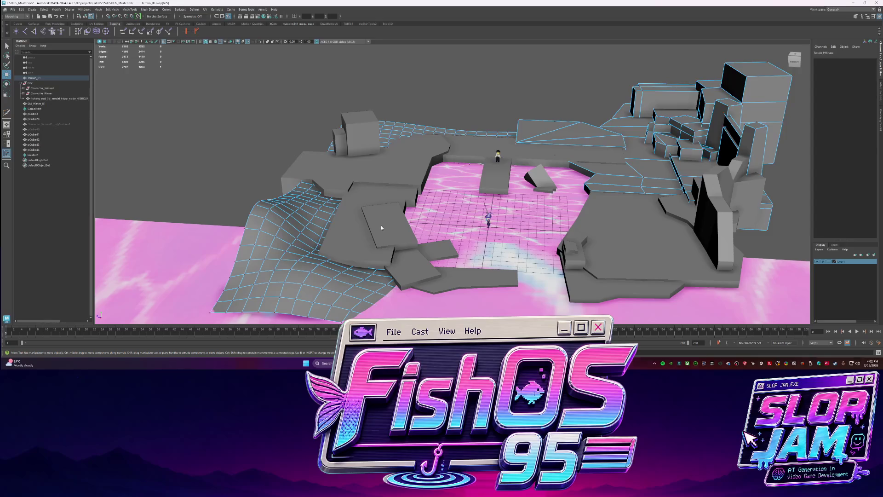
left_click(368, 231)
left_click(391, 216)
left_click(414, 200)
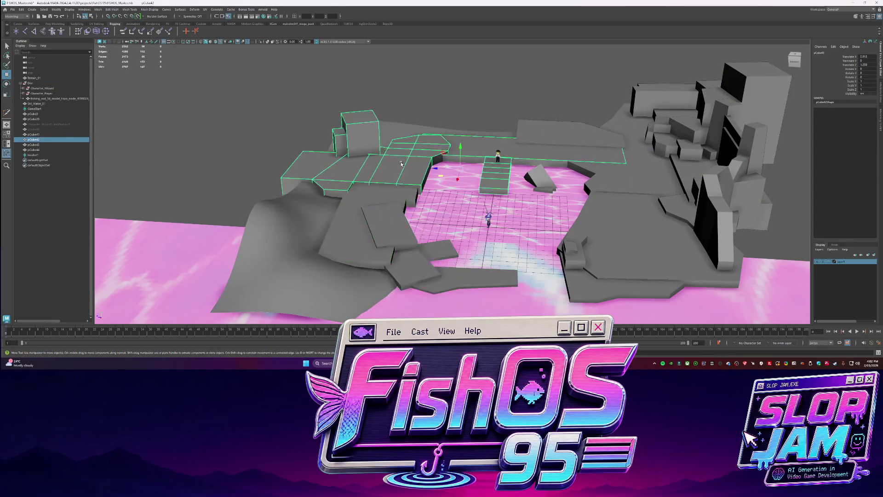
left_click(648, 228)
left_click(748, 128)
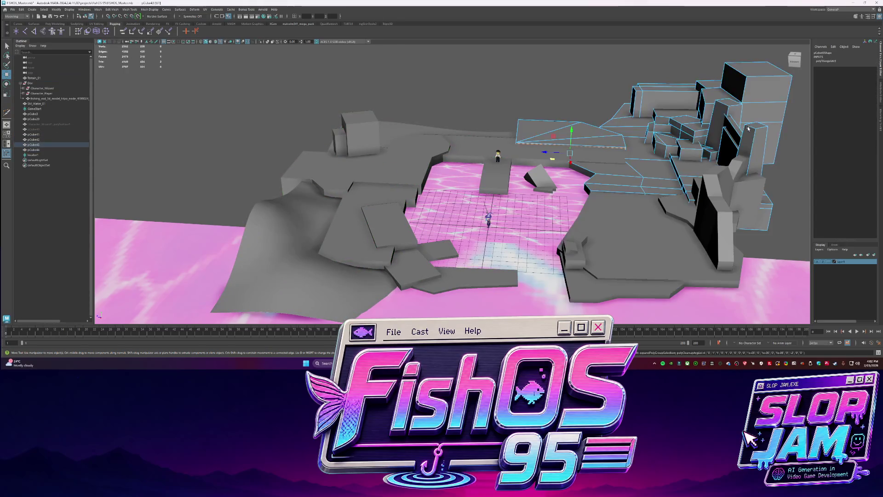
left_click(388, 197)
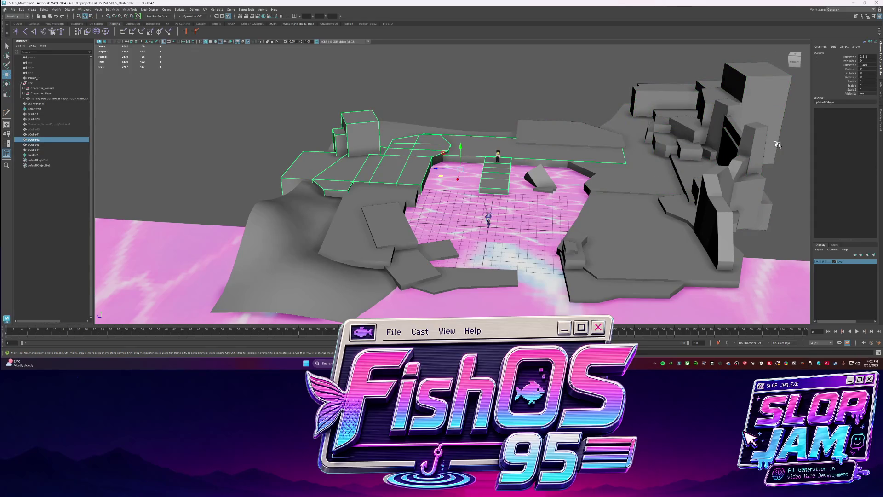
left_click(33, 144)
left_click(34, 133)
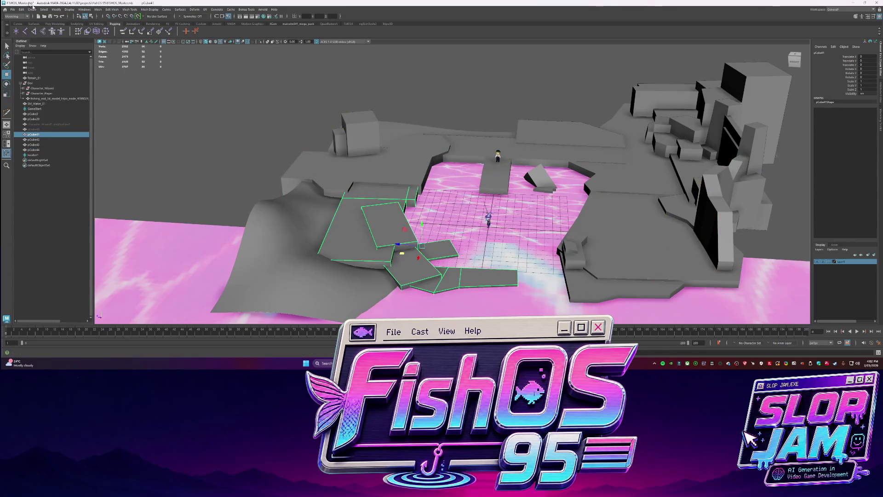
Rename pCube41 as a Block piece and select the Block_01 platform group.
double_click(40, 134)
type("Block_01")
key("Return")
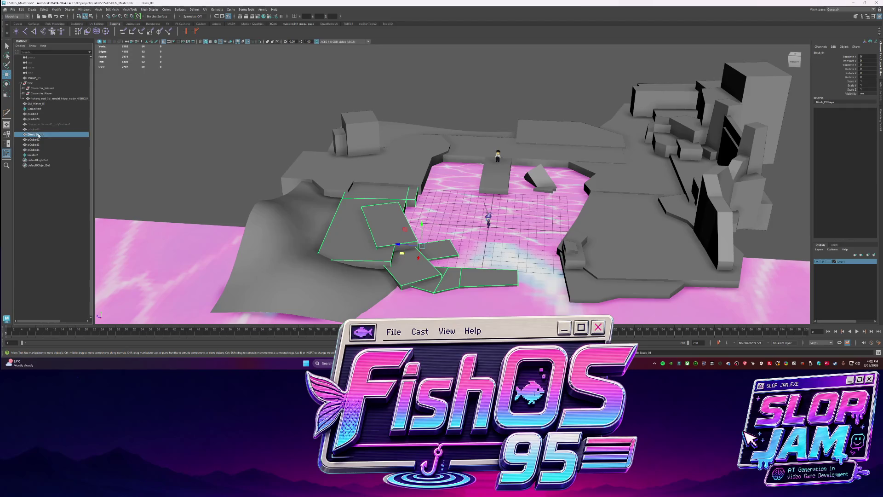
left_click(34, 141)
left_click(38, 150)
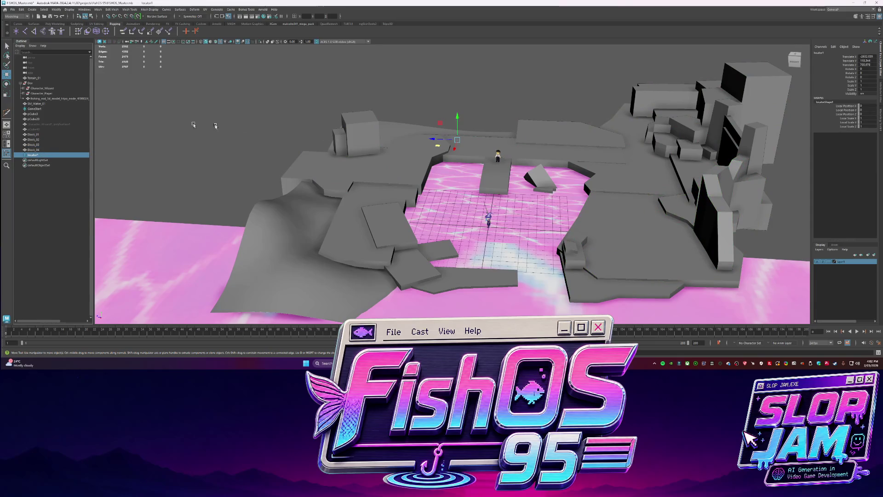
left_click(34, 135)
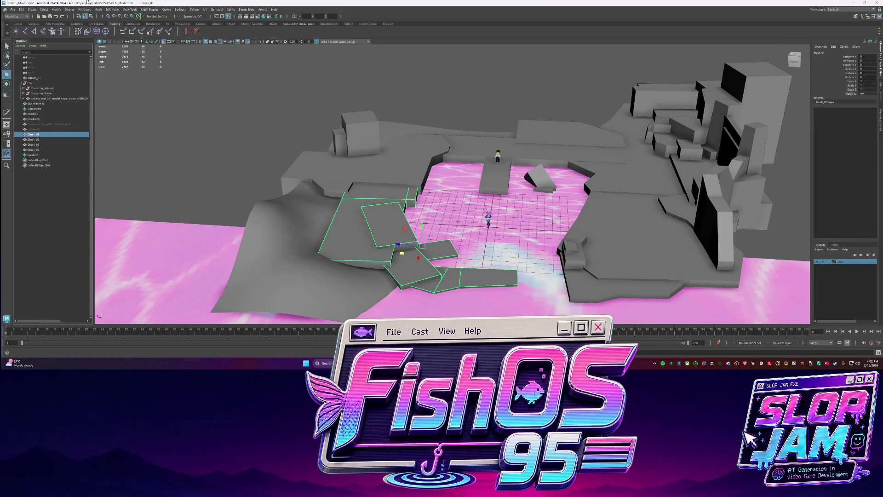
left_click(12, 8)
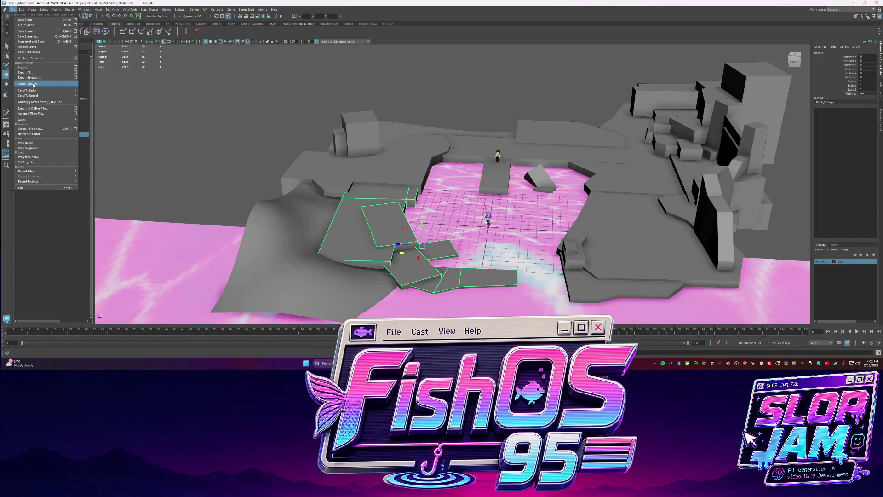
Isolate and frame the tilted rock beside the pool to inspect it up close.
left_click(488, 158)
left_click(537, 181)
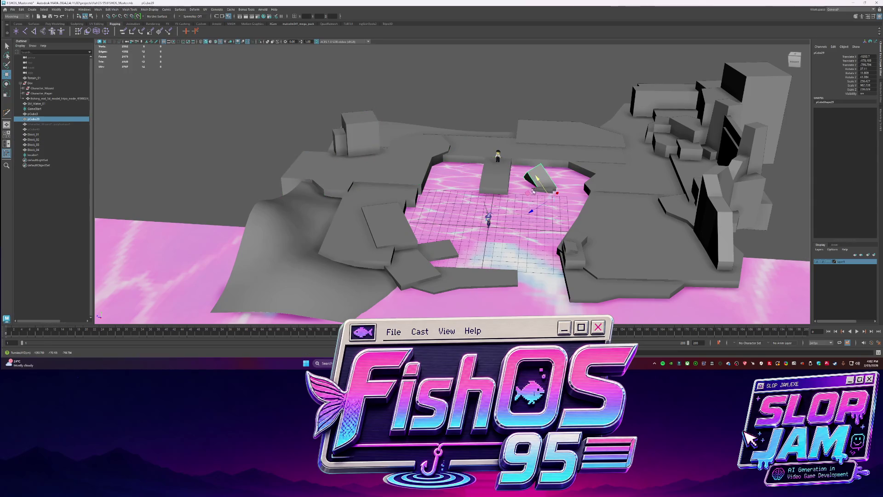
left_click(545, 191)
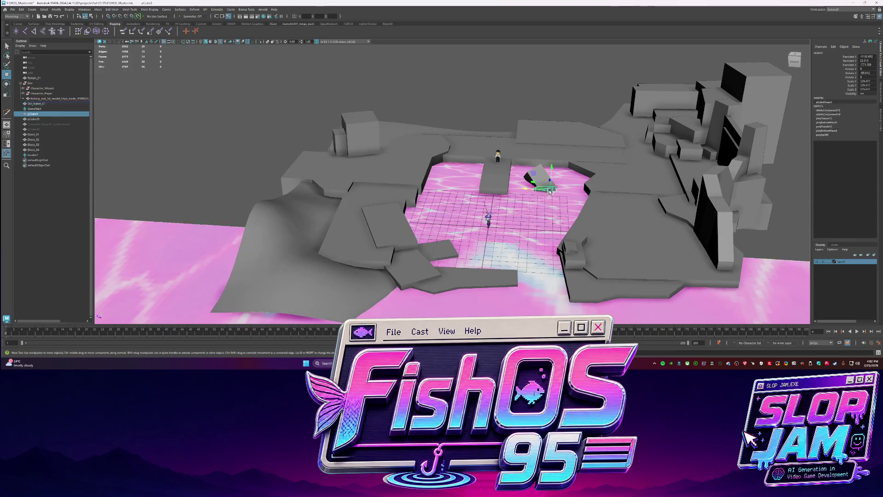
key("f")
mouse_move(549, 187)
left_mouse_down("alt")
mouse_move(492, 179)
mouse_move(415, 153)
left_mouse_up("alt")
scroll(379, 134, "down", 5)
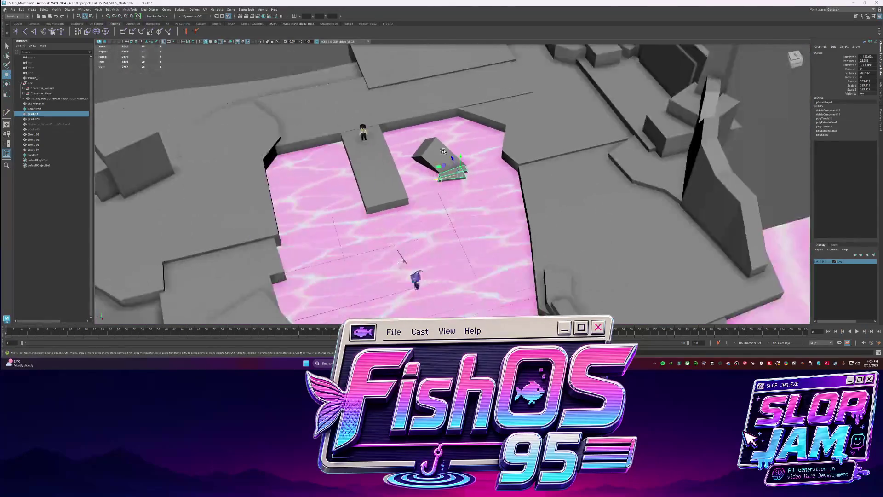
scroll(379, 134, "up", 3)
Export the back platform group over its existing SM_Environment_Block FBX, confirming Replace.
left_click(379, 134)
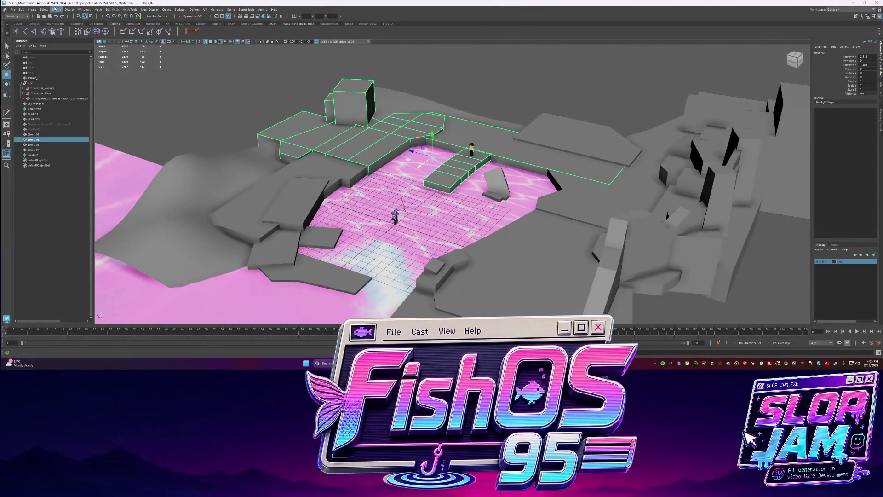
left_click(12, 9)
left_click(29, 78)
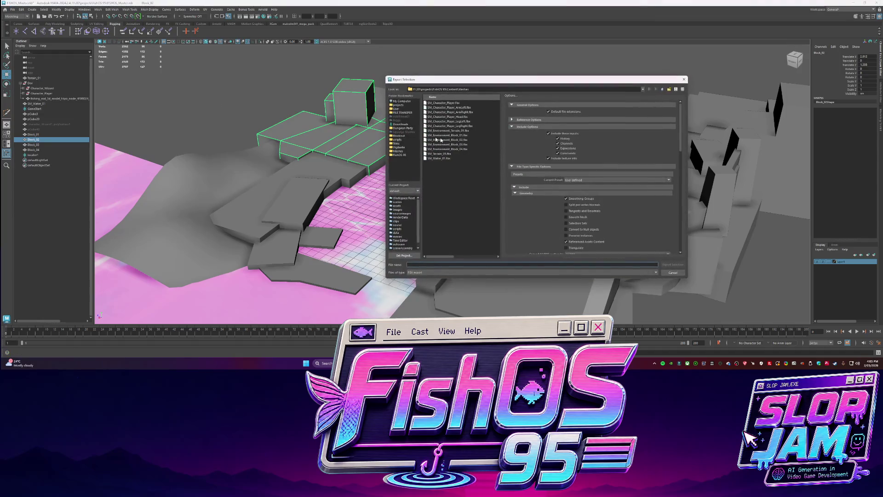
left_click(307, 183)
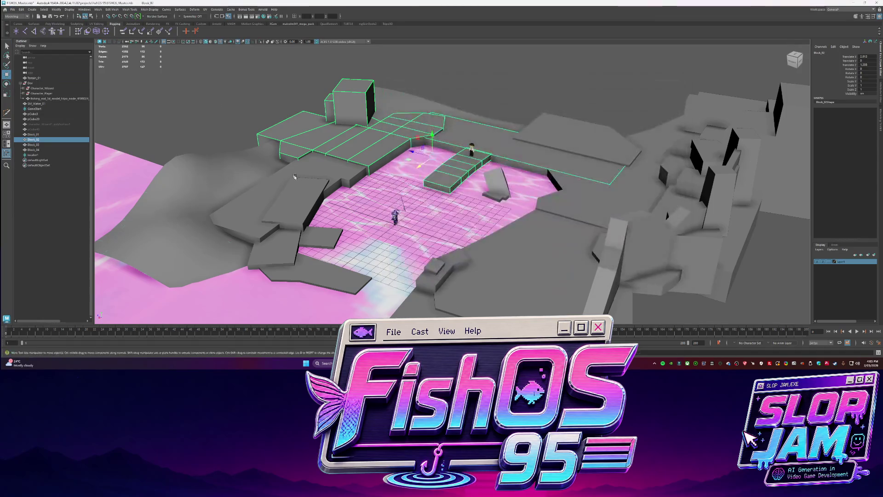
left_click(308, 182)
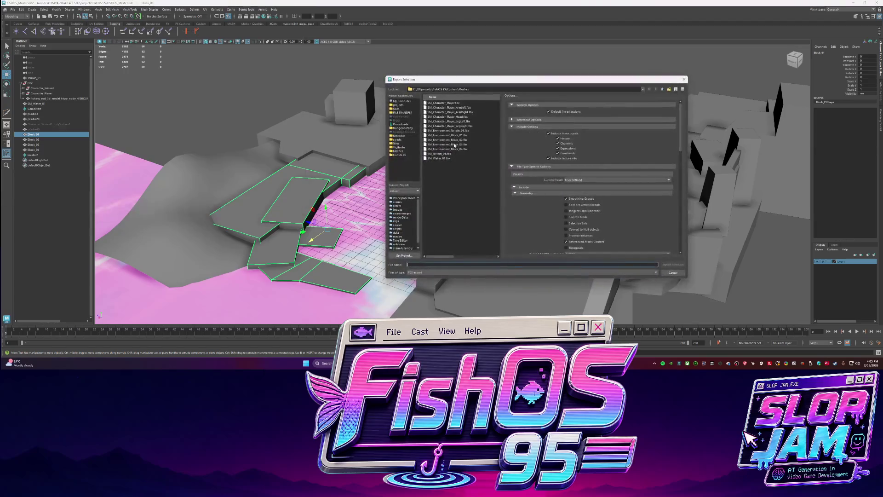
double_click(455, 151)
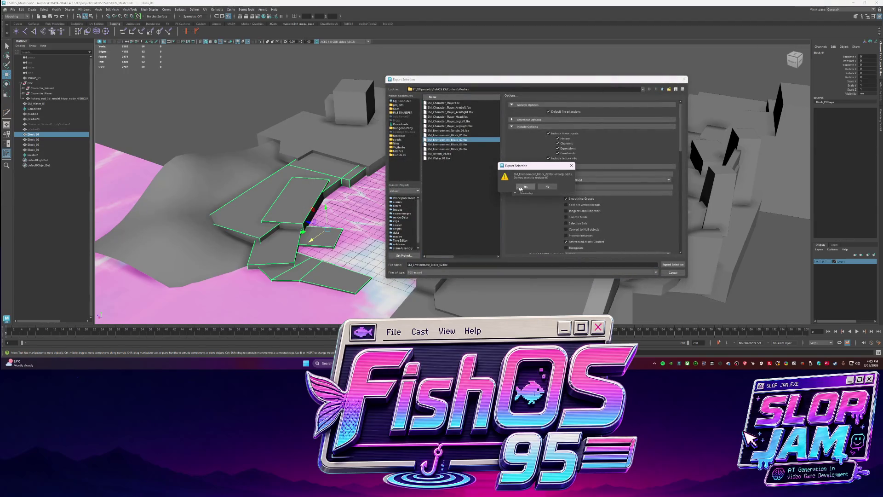
left_click(526, 187)
Export the right-hand block group over SM_Environment_Block_03.fbx and the matching block file.
left_click(559, 164)
left_click(634, 220)
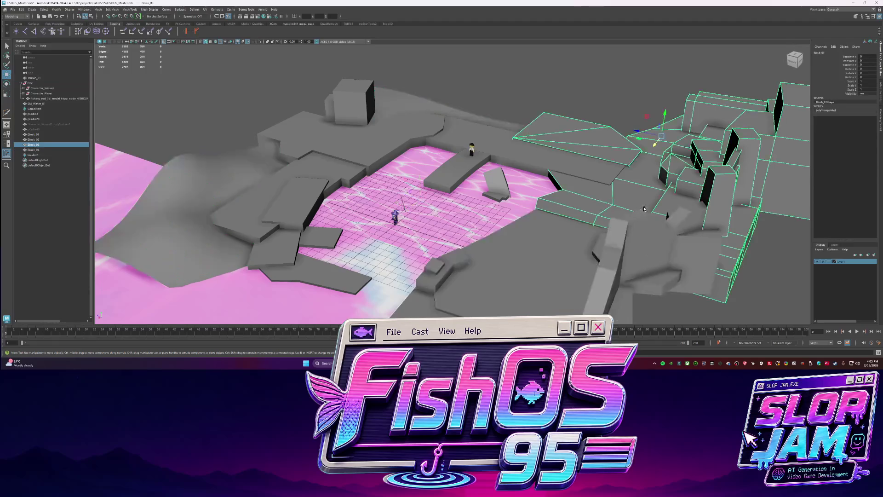
key("g")
double_click(455, 144)
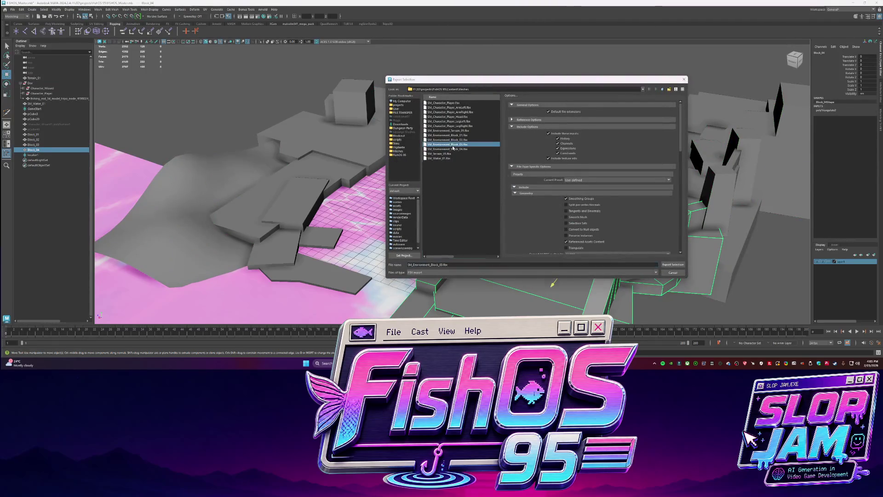
left_click(526, 187)
key("g")
double_click(465, 154)
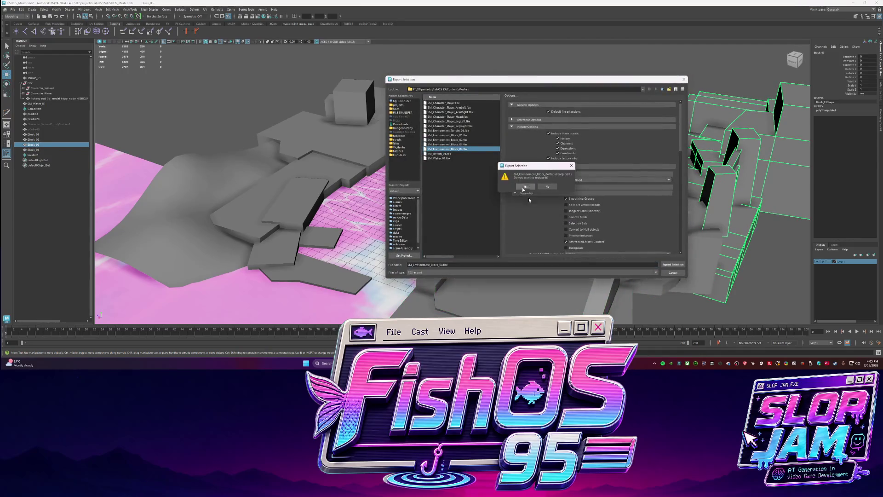
left_click(526, 187)
After checking Codex, triangulate the lower-left block group and step to the next blocks.
key("alt+Tab")
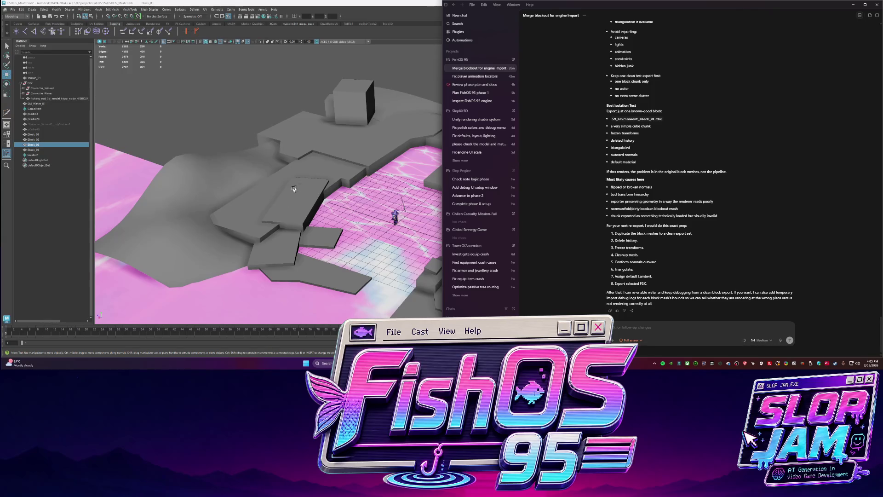
key("alt+Tab")
left_click(663, 159)
left_click(324, 207)
right_click(318, 195, "shift")
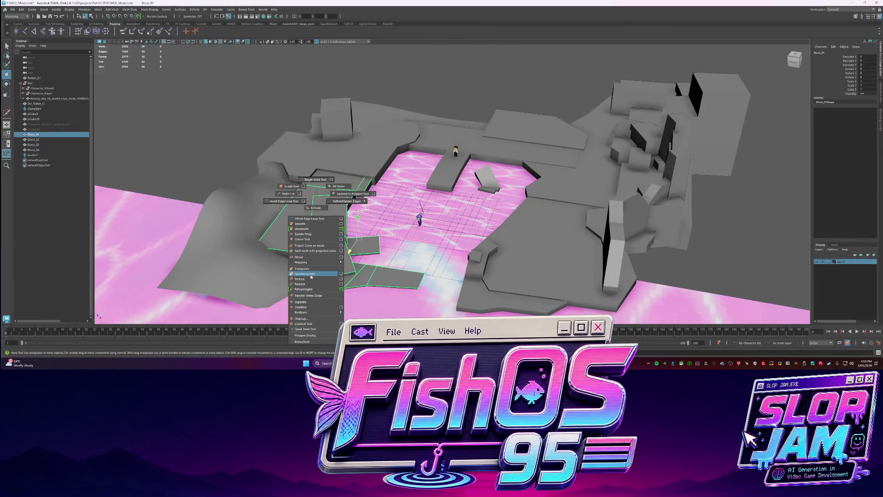
key("Right")
key("Right")
key("Right")
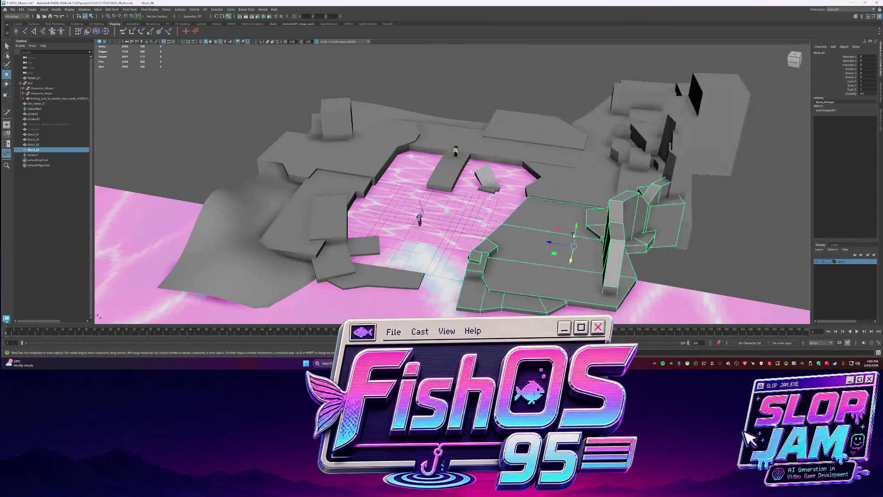
key("Right")
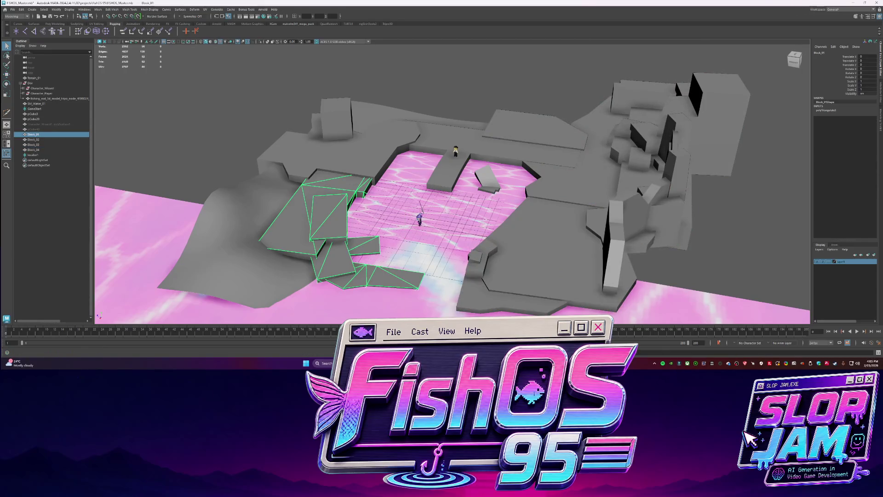
Re-export Block_01, Block_02 and the next block over their SM_Environment_Block FBX files.
left_click(13, 9)
left_click(36, 81)
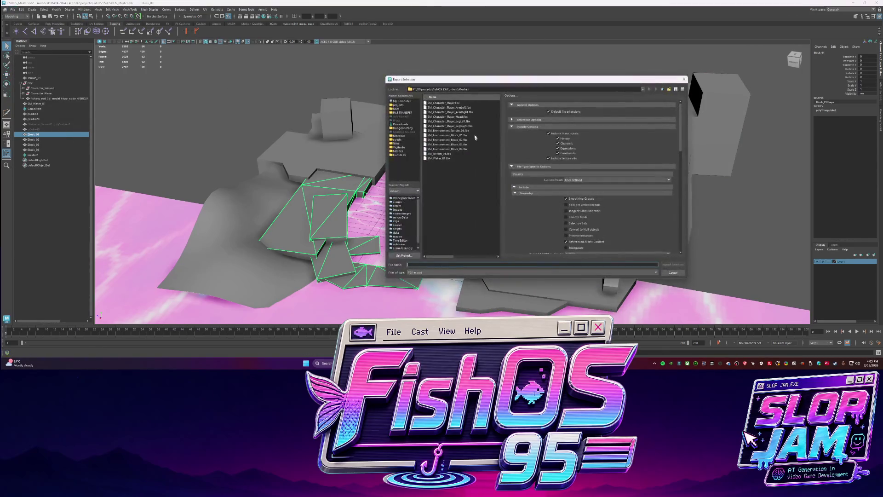
double_click(449, 135)
left_click(525, 187)
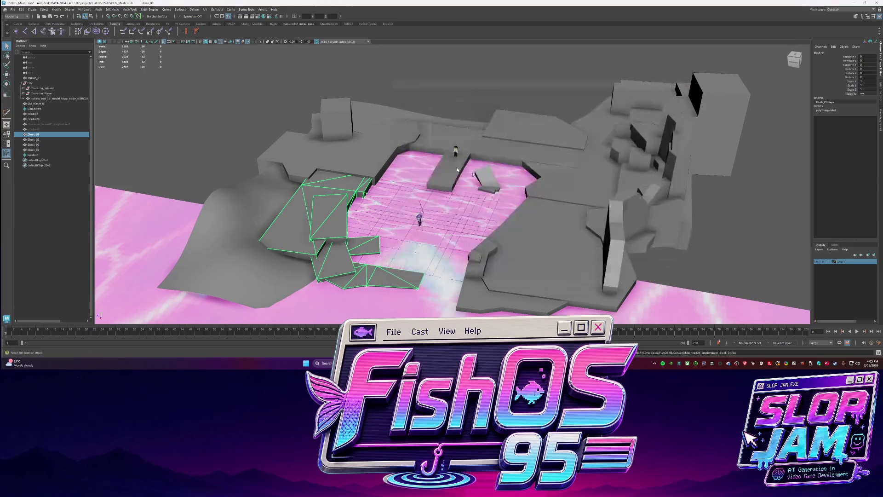
key("Right")
key("g")
double_click(448, 140)
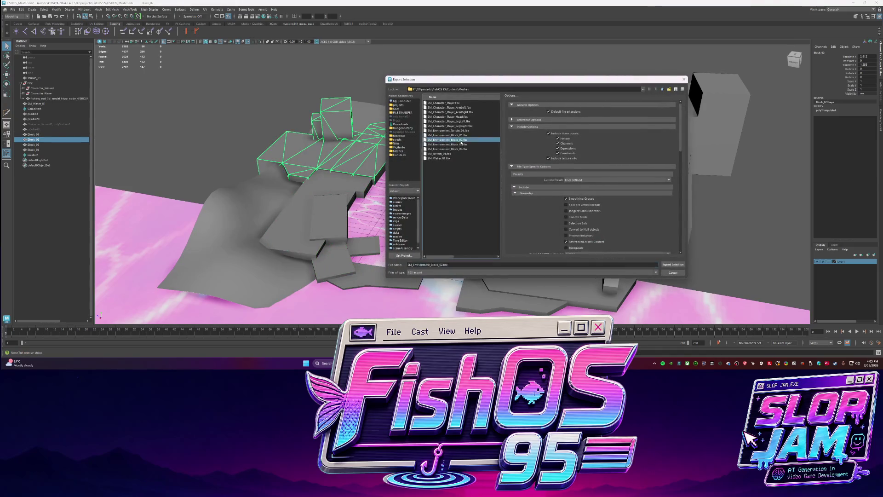
left_click(539, 182)
key("Right")
key("g")
double_click(450, 141)
left_click(538, 182)
Finish the remaining exports and overwrite SM_Environment_Block_04.fbx with Block_04, then return to Codex.
key("g")
left_click(614, 267)
key("g")
left_click(614, 268)
key("Right")
key("g")
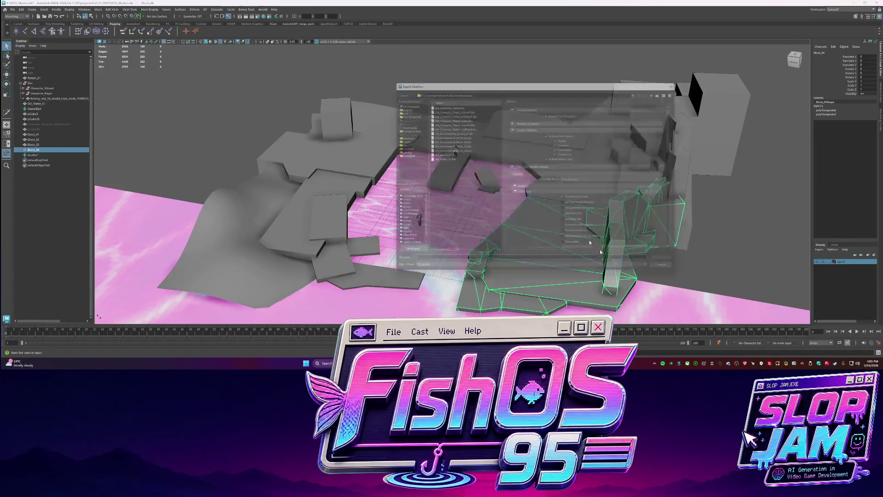
double_click(450, 149)
left_click(527, 186)
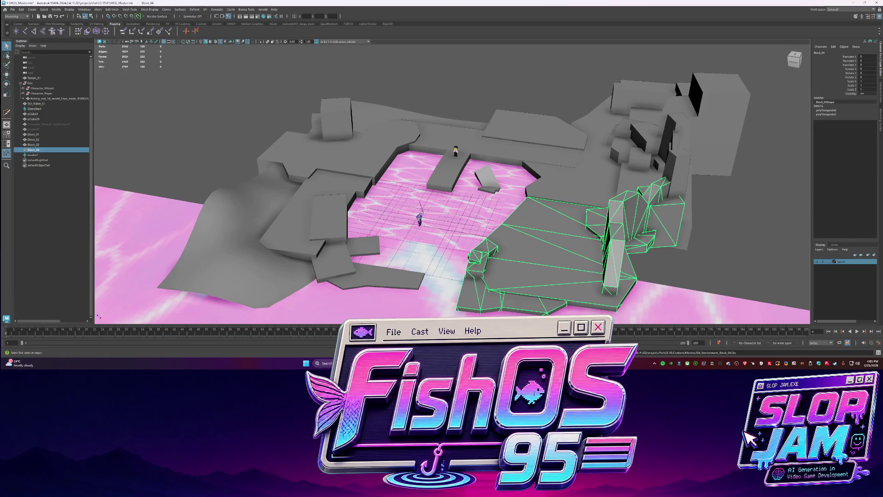
key("alt+Tab")
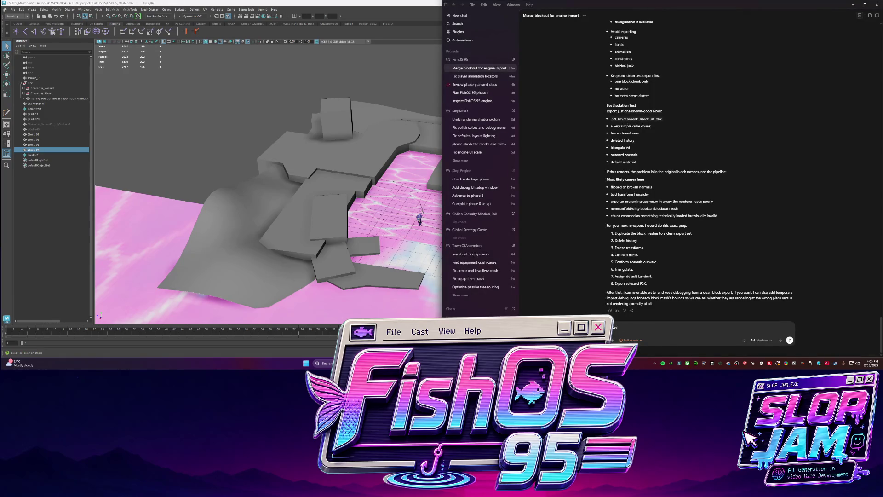
type("ld")
key("alt+Tab")
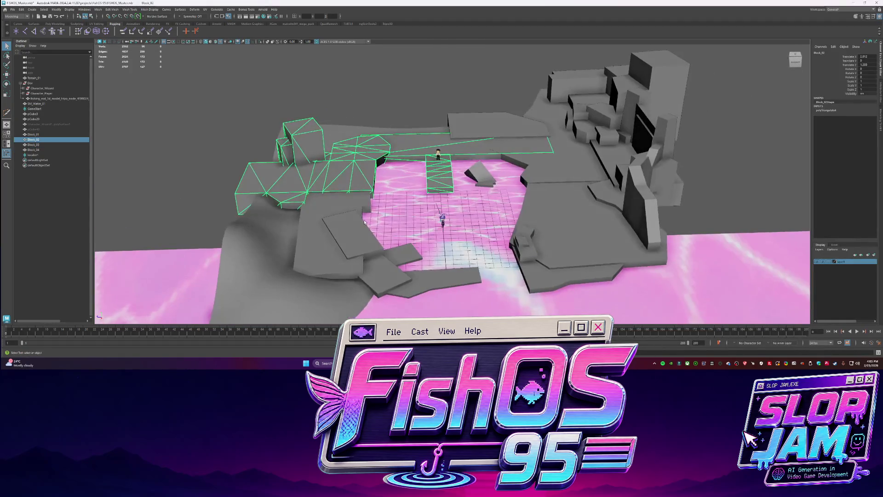
Assign a new Lambert to Block_01–Block_04 and rename it MAT_Environment_Stone_01 in the Attribute Editor.
left_click(601, 124)
right_click_drag(600, 125, 616, 265)
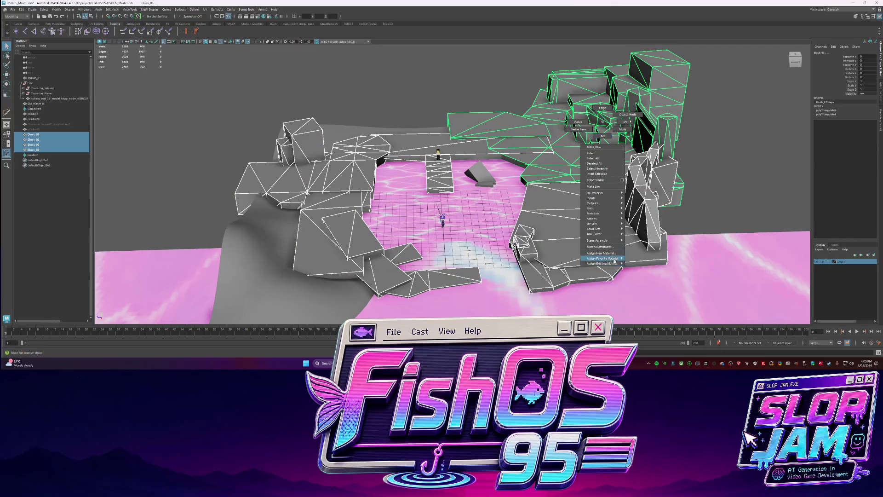
left_click(638, 258)
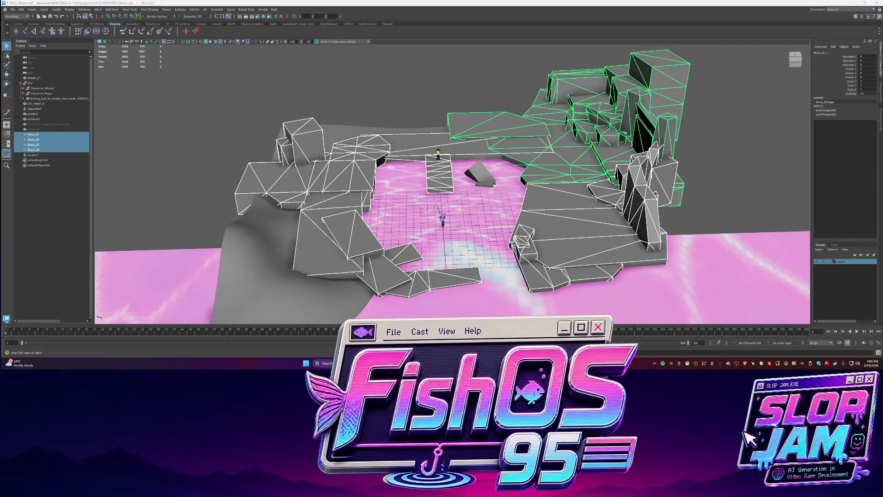
key("ctrl+a")
left_click(853, 51)
type("rock")
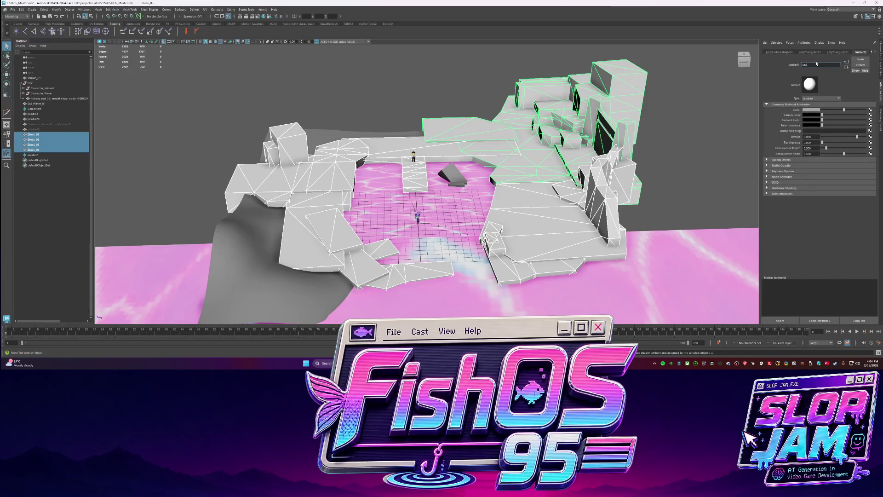
type("_mat")
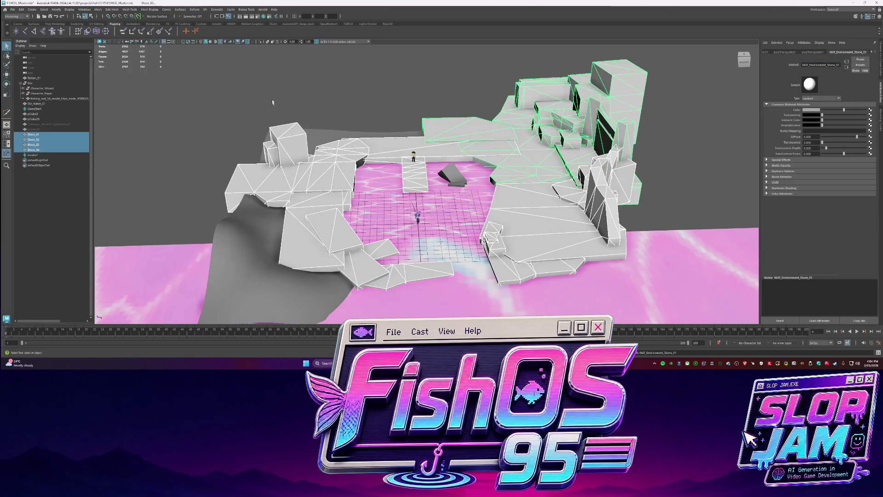
left_click(58, 134)
left_click(12, 9)
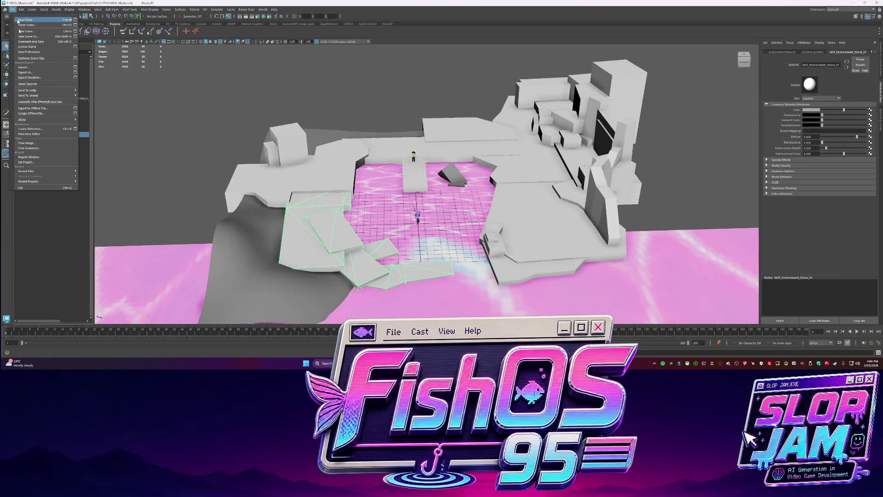
Export the selected block over its existing FBX and move on to the terrain mesh.
left_click(42, 82)
double_click(449, 135)
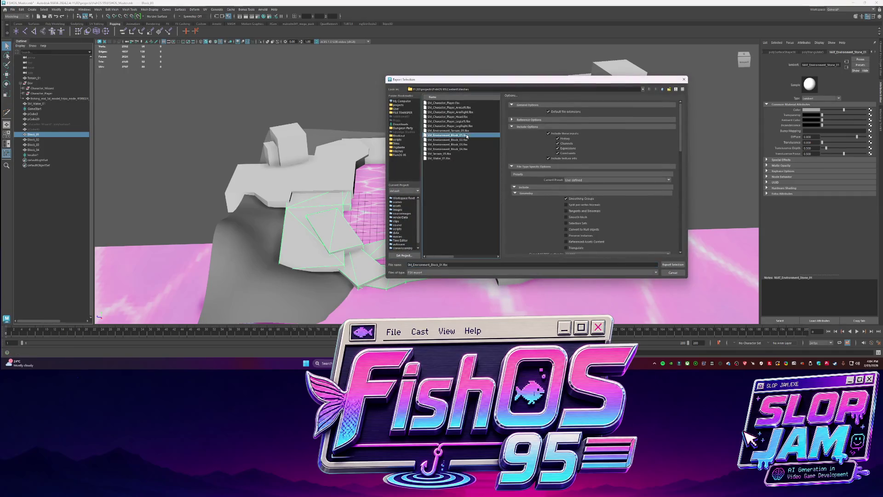
key("Return")
key("Return")
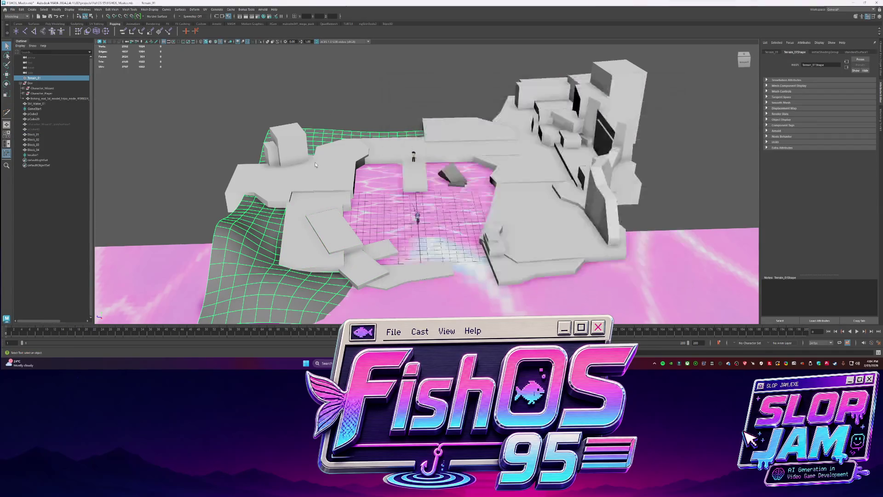
key("Right")
key("f")
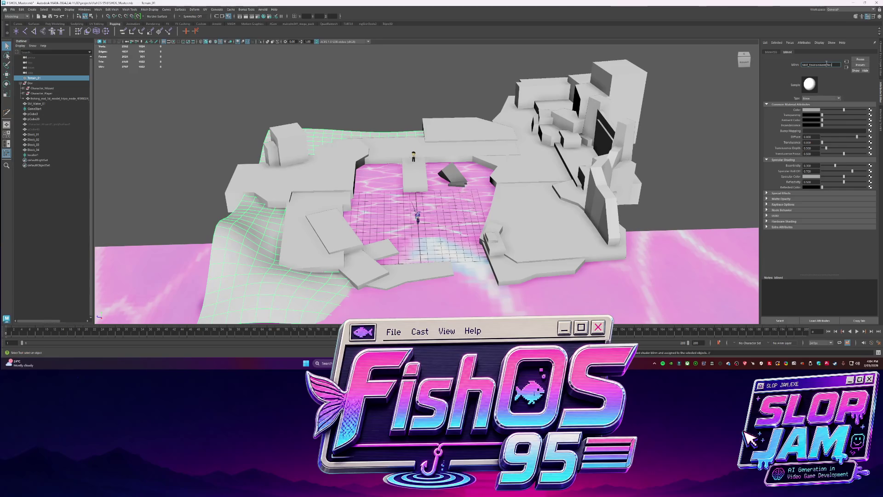
Name the terrain material MAT_Environment_Terrain_01 and export the terrain over SM_Terrain_01.fbx.
key("Return")
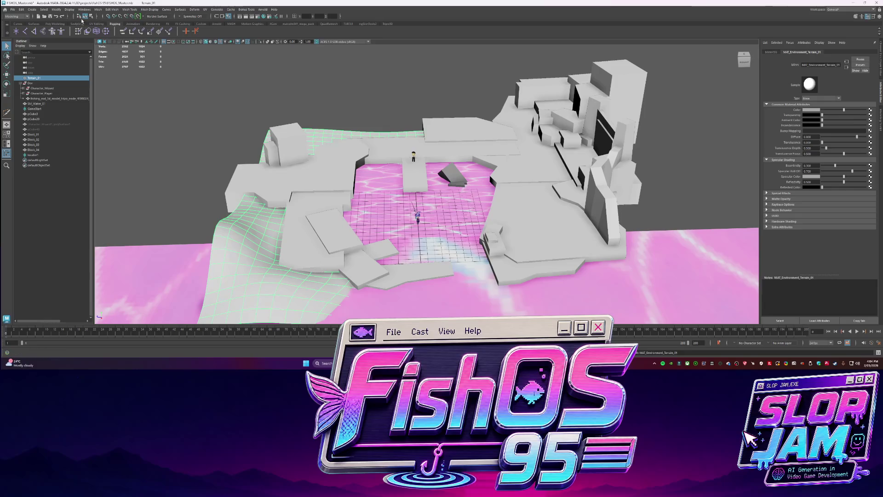
key("ctrl+shift+e")
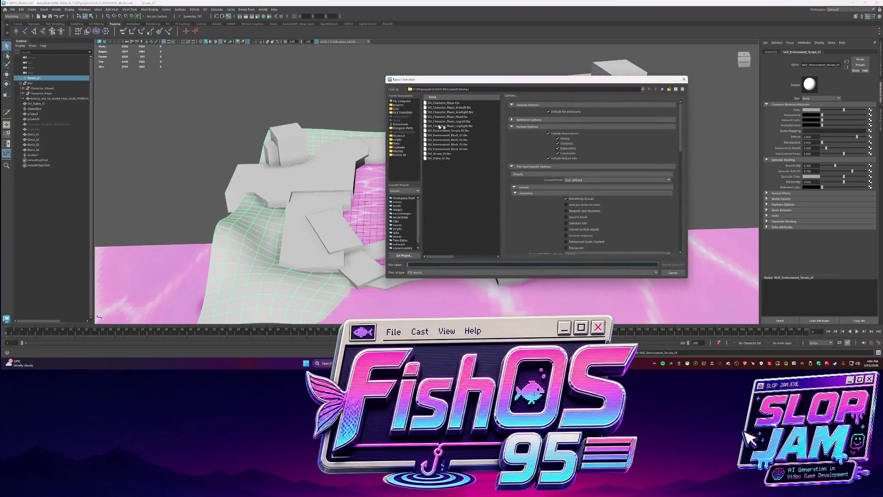
double_click(459, 155)
key("Return")
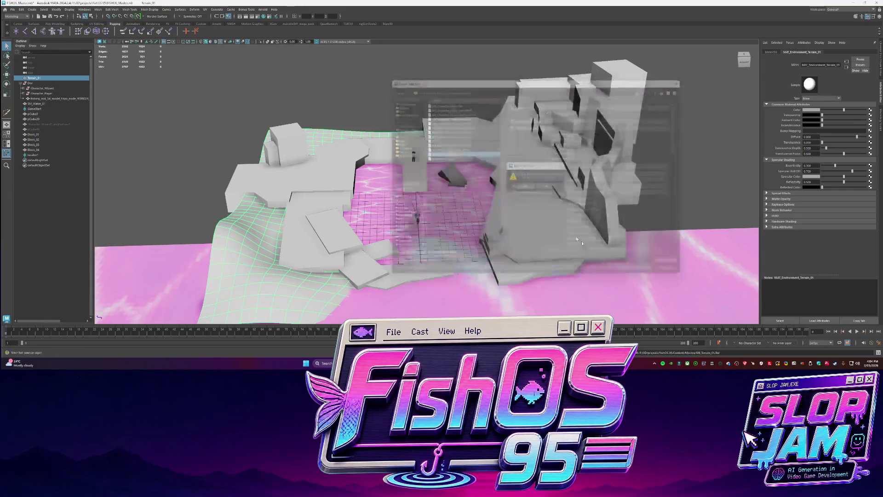
left_click(489, 174)
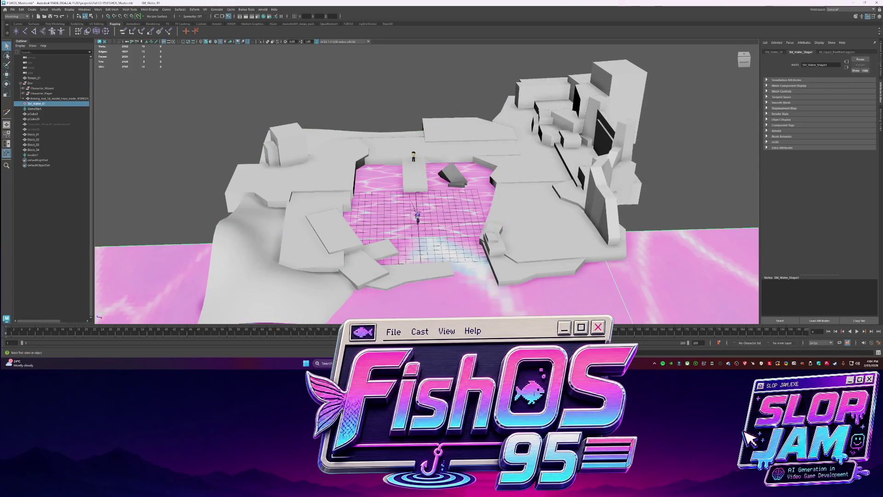
key("alt+Tab")
mouse_move(697, 262)
type("all m")
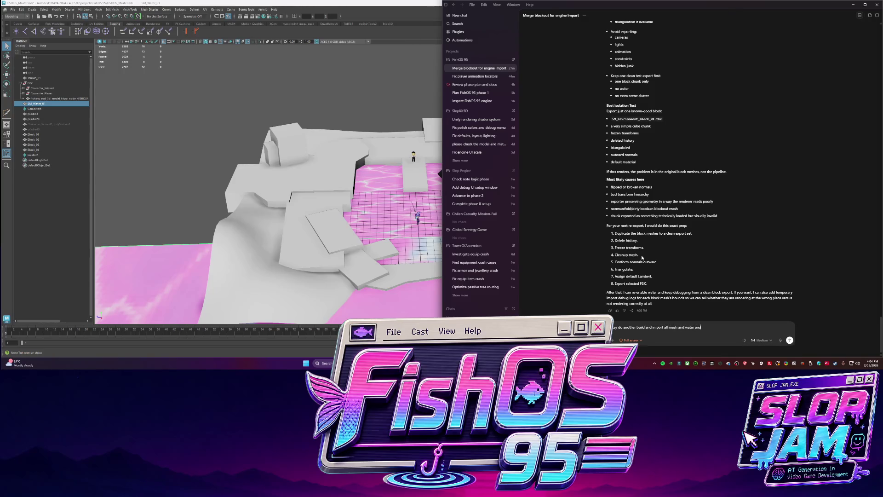
type(" terrain")
Send Codex the request for a build importing all meshes, water and terrain.
key("Return")
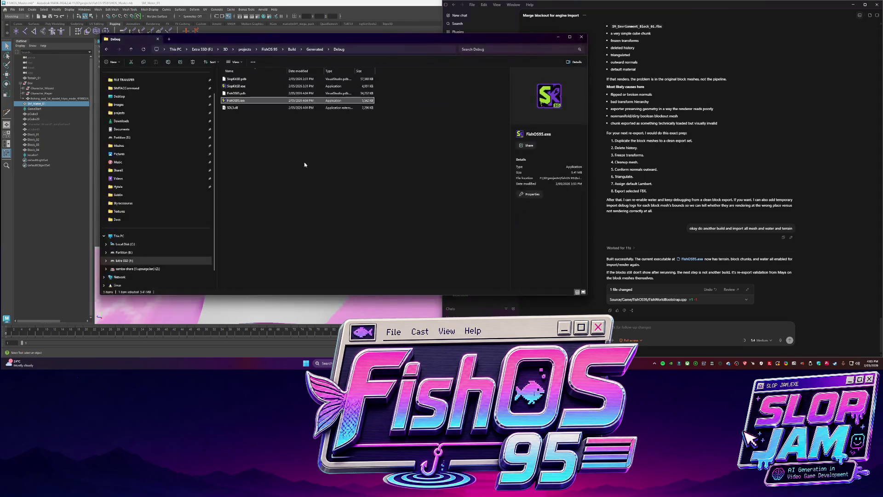
Launch FishOS95.exe from the Debug folder, walk with WASD and maximise the window.
left_click(239, 102)
double_click(238, 101)
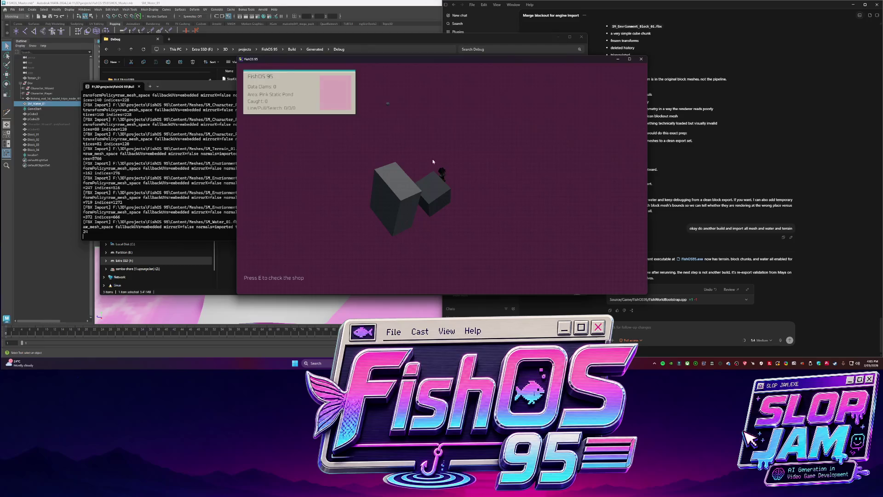
key("s")
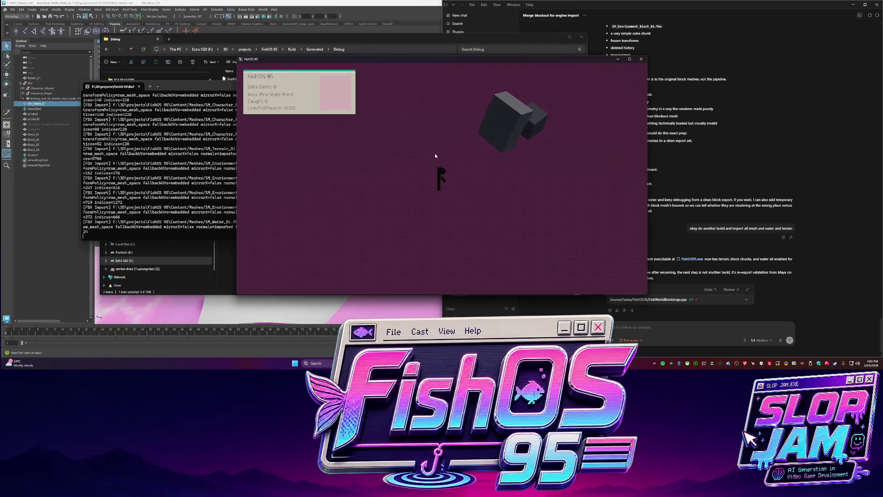
key("s")
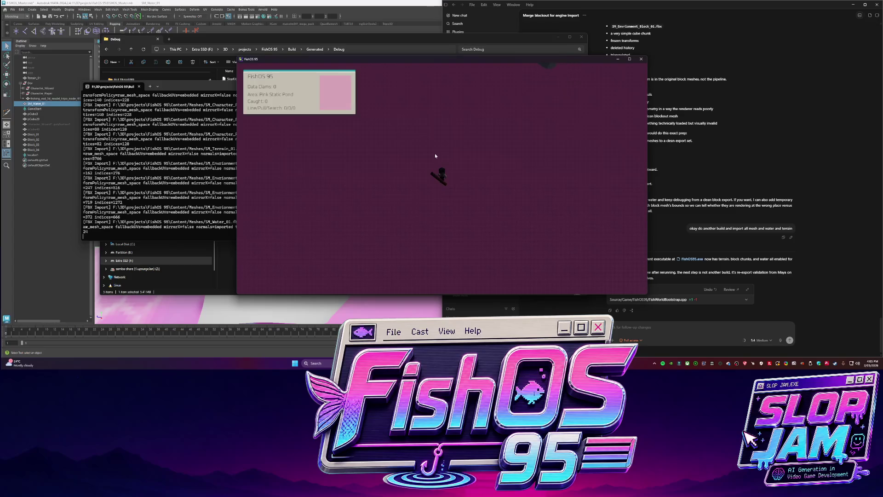
key("w")
key("w")
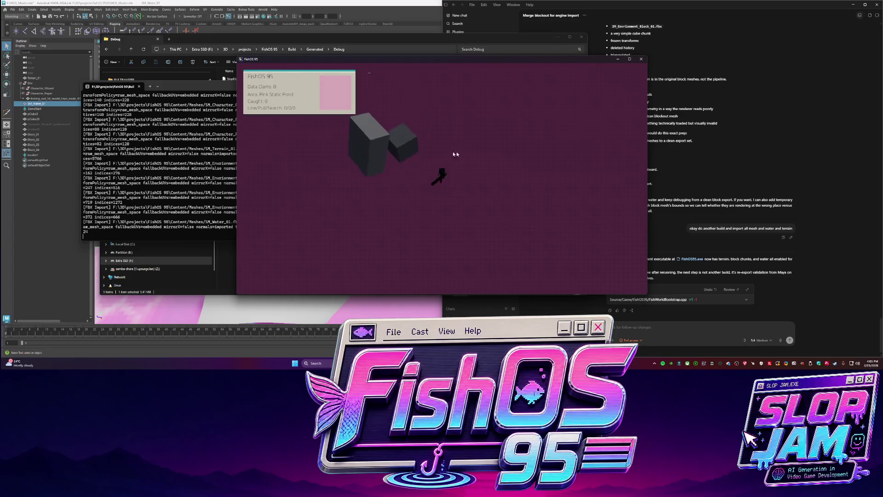
left_click(629, 61)
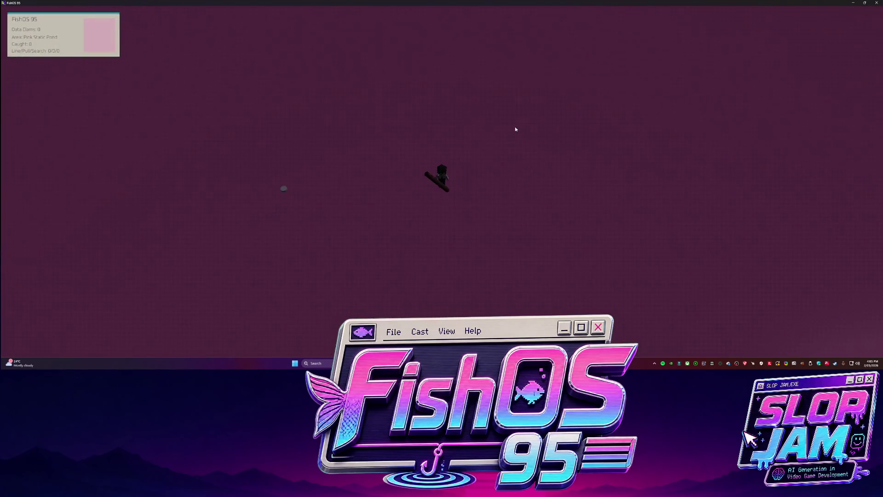
Cast a fishing line with E, walk past the grey boxes, then quit with Esc.
key("s")
key("s")
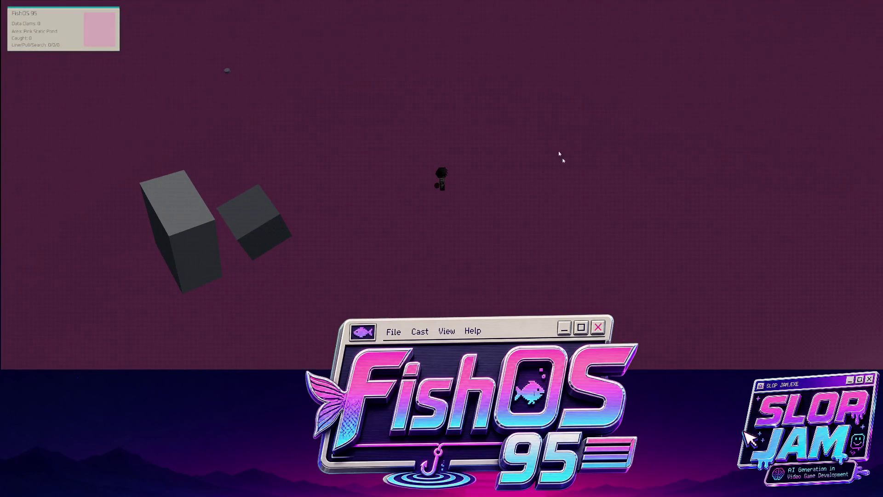
key("w")
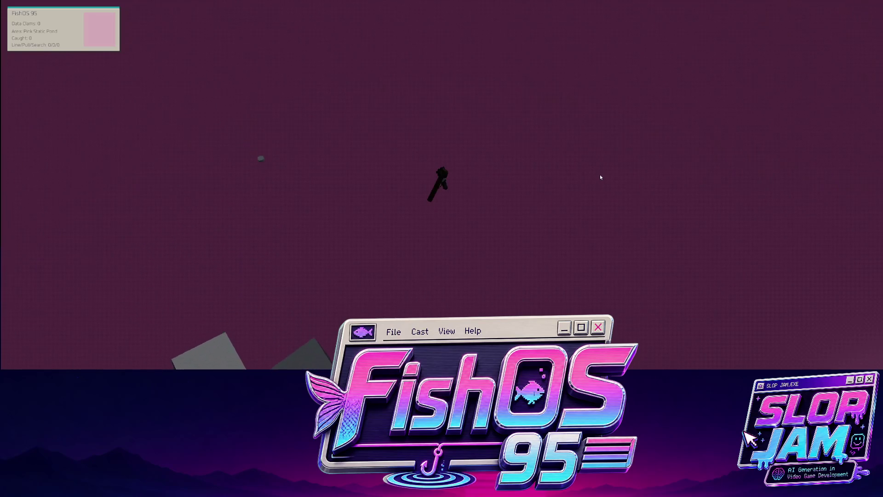
key("a")
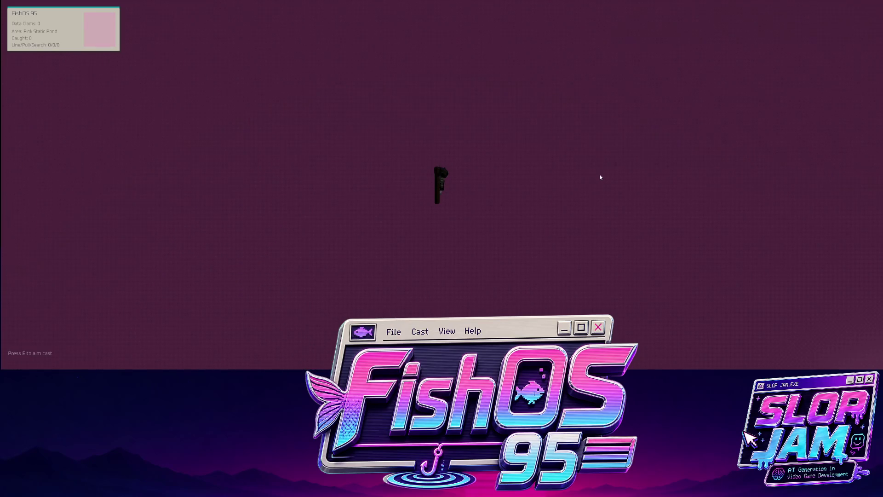
key("e")
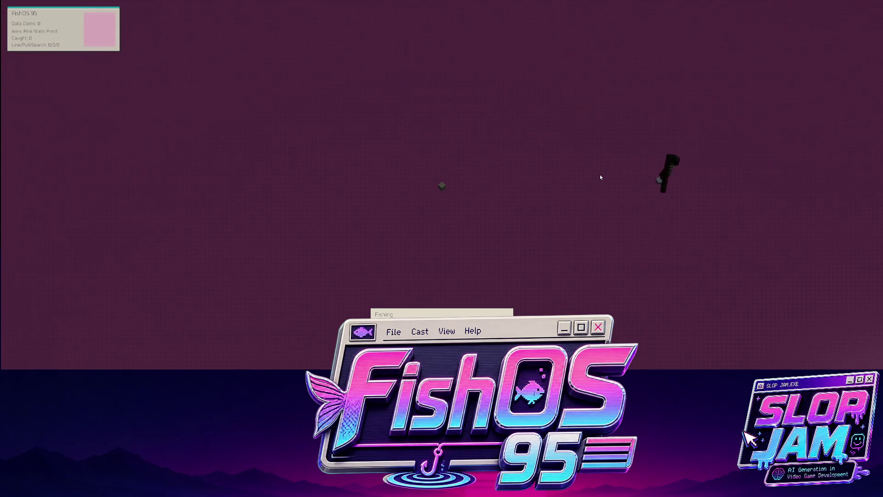
key("a")
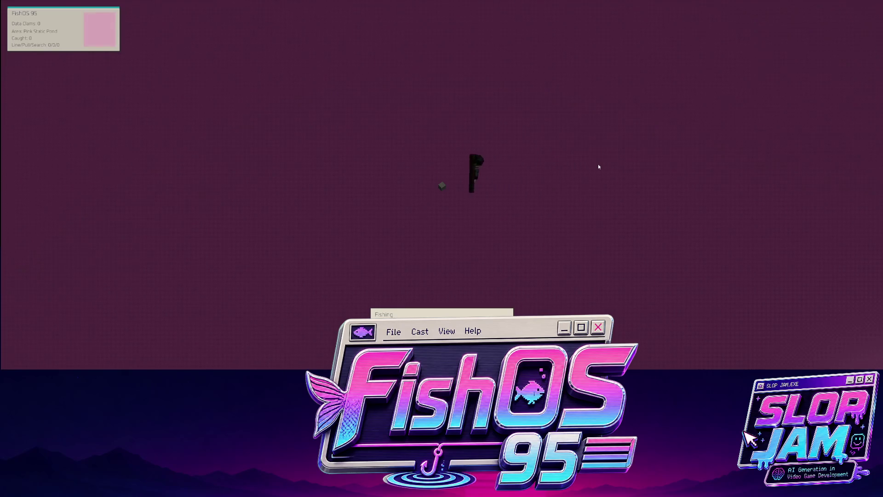
key("s")
key("d")
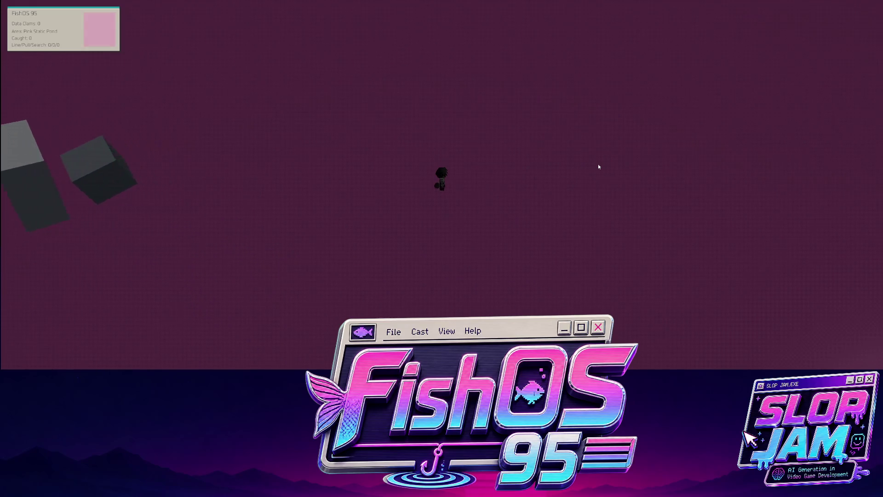
key("d")
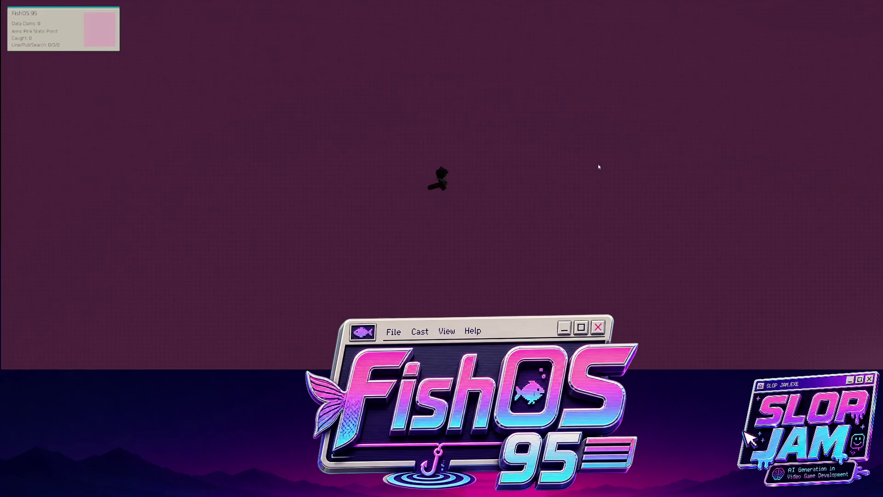
key("Escape")
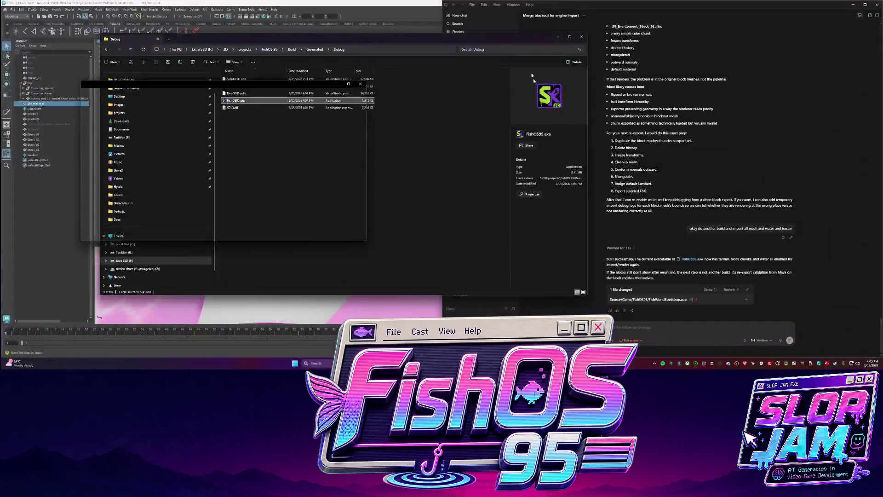
Send Codex a request for a greyish stone-like ground material plus lighting and shadows in the game.
left_click(687, 328)
type("okay please make the material for the")
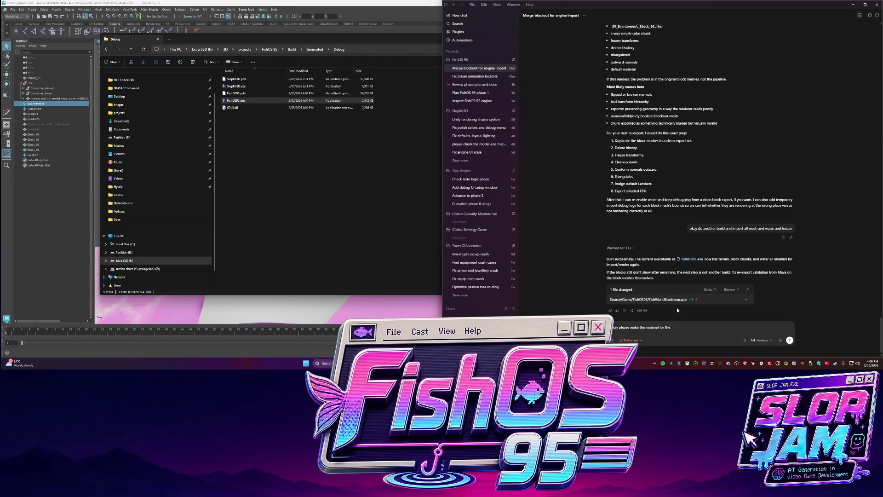
type("ground like greyish like stone. (il make more later) and then")
type(" also introduce lighting and shaow")
key("BackSpace")
key("BackSpace")
type("dows in")
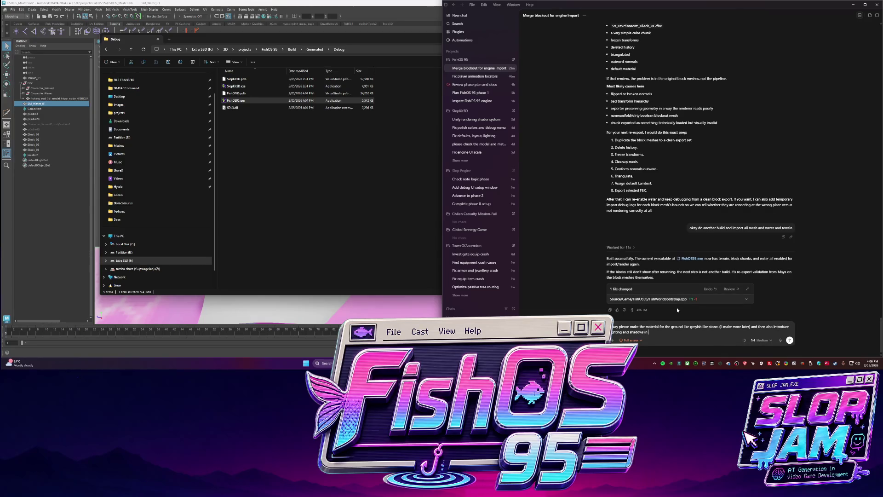
type("to the game")
key("Return")
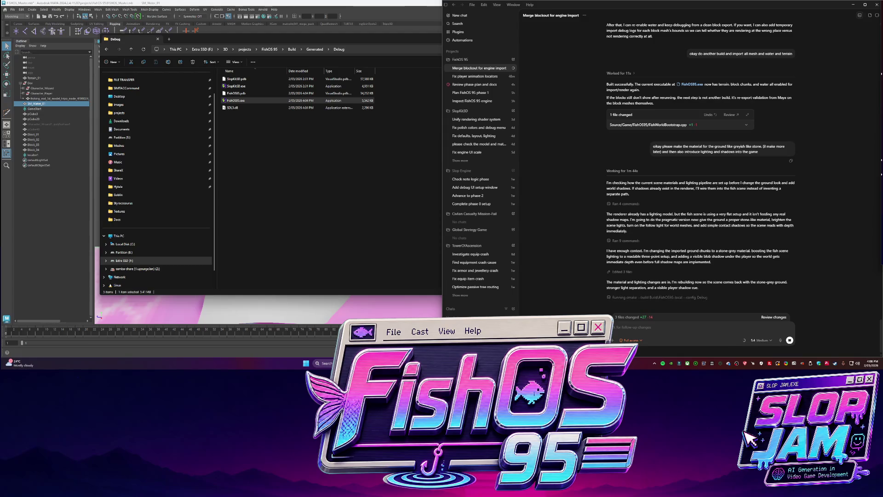
Bring the FishOS 95 Debug build folder forward while Codex rebuilds the game.
left_click(235, 101)
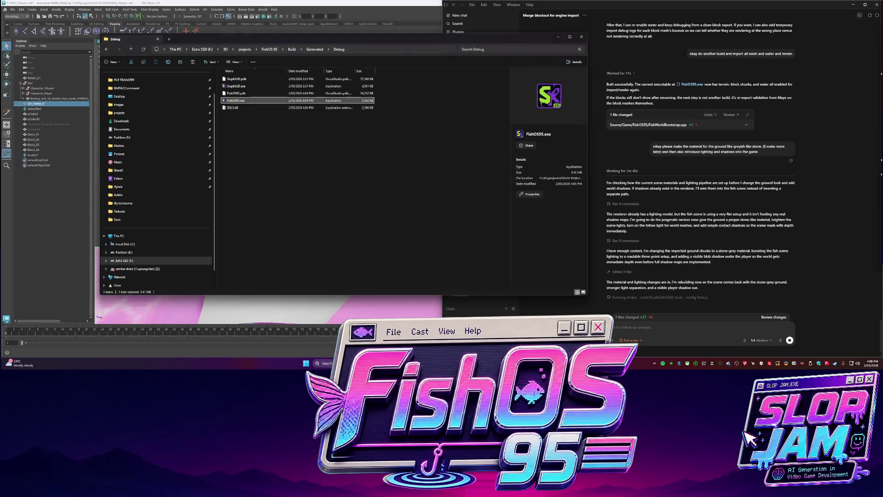
Revisit the geometric rock sculpture zip in Downloads, then bring the Maya blockout scene to the front.
right_click(136, 127)
left_click(156, 142)
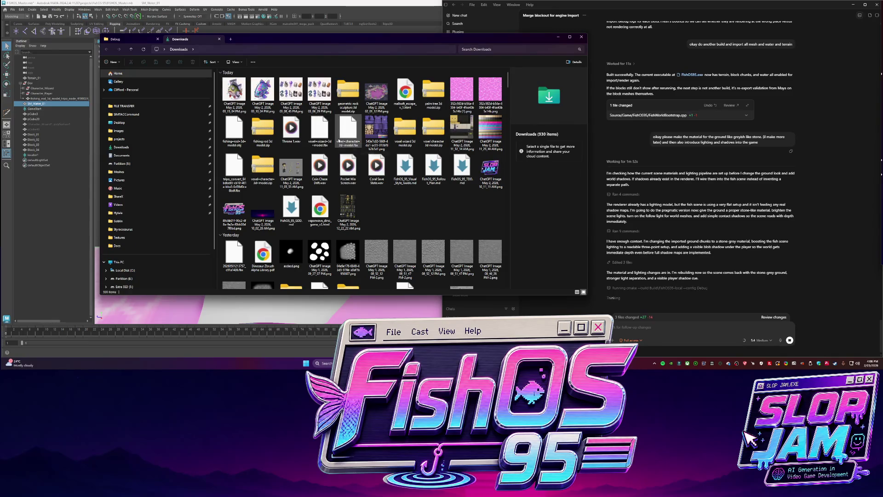
double_click(348, 93)
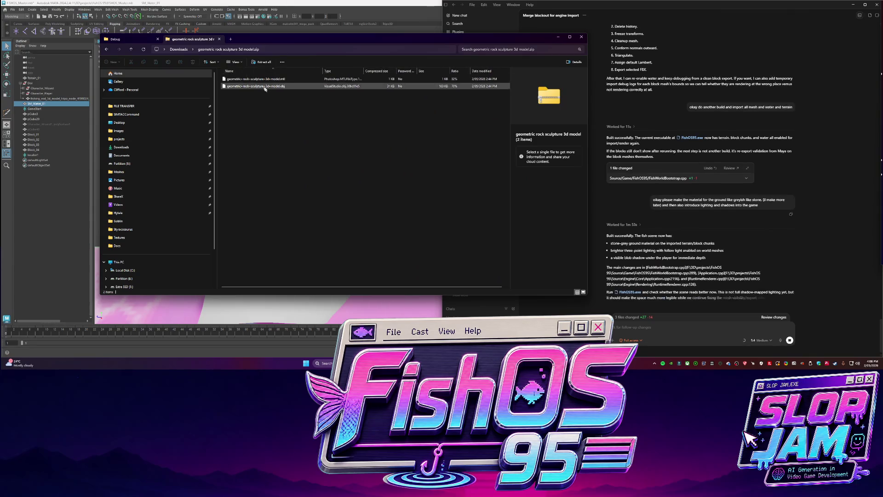
left_click(121, 147)
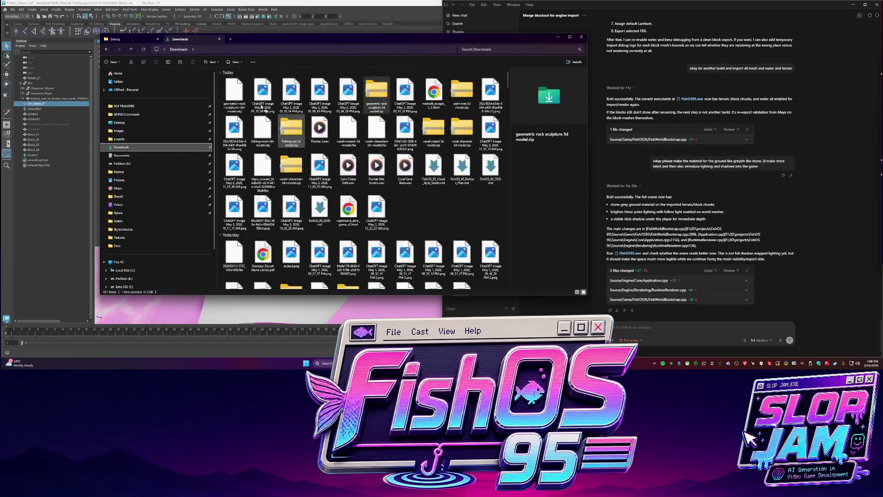
left_click(227, 325)
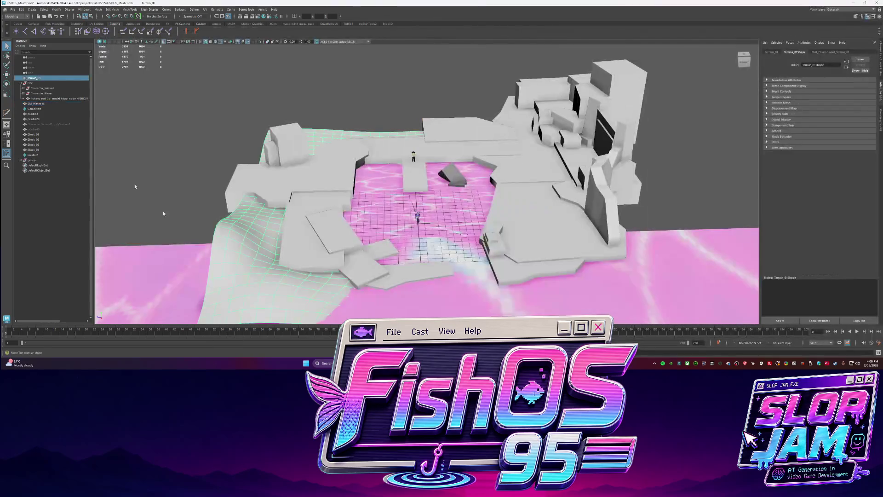
Isolate the rock head group, frame the mesh and tumble round to its underside.
left_click(59, 160)
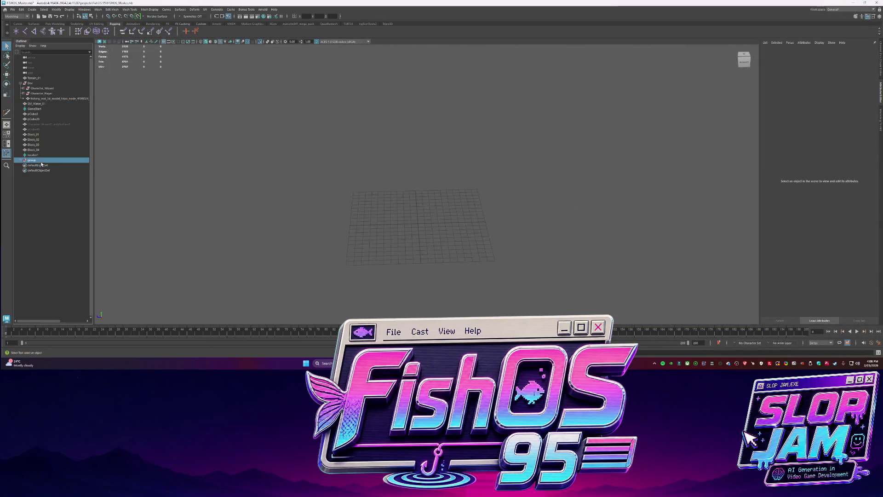
key("ctrl+1")
left_click_drag(492, 223, 517, 237, "alt")
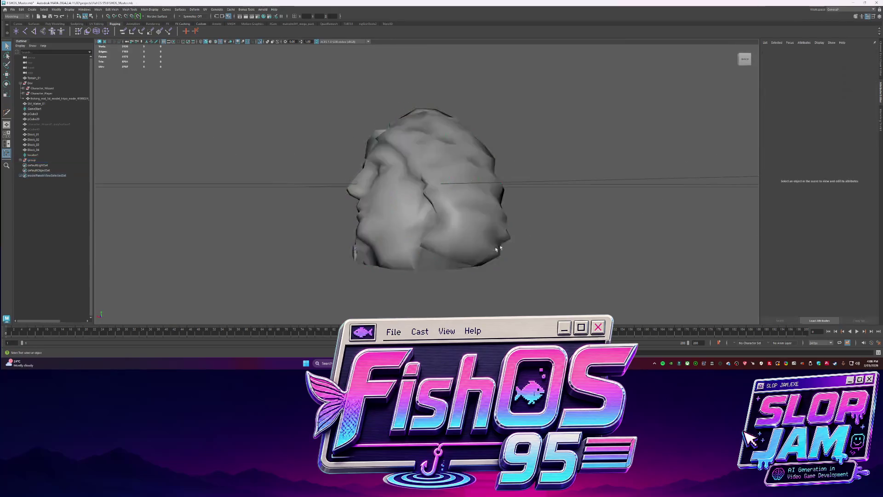
left_click(518, 237)
key("f")
mouse_move(437, 191)
left_mouse_down("alt")
mouse_move(471, 203)
mouse_move(417, 221)
mouse_move(358, 199)
mouse_move(367, 190)
left_mouse_up("alt")
mouse_move(385, 160)
left_mouse_down()
mouse_move(425, 205)
mouse_move(404, 193)
mouse_move(471, 211)
mouse_move(389, 197)
mouse_move(404, 207)
mouse_move(476, 216)
mouse_move(442, 211)
left_mouse_up()
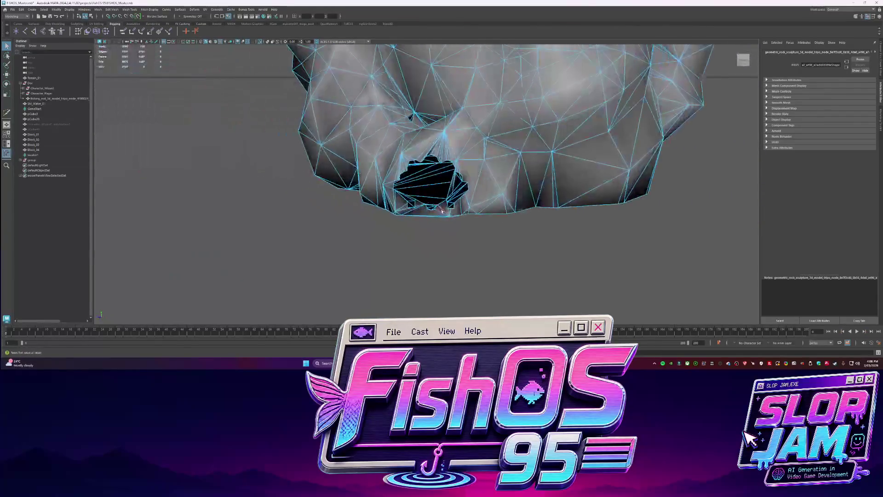
mouse_move(543, 228)
left_mouse_down("alt")
mouse_move(460, 227)
mouse_move(485, 208)
left_mouse_up("alt")
Inspect the open hole and hollow interior of the rock head in face and object mode.
key("6")
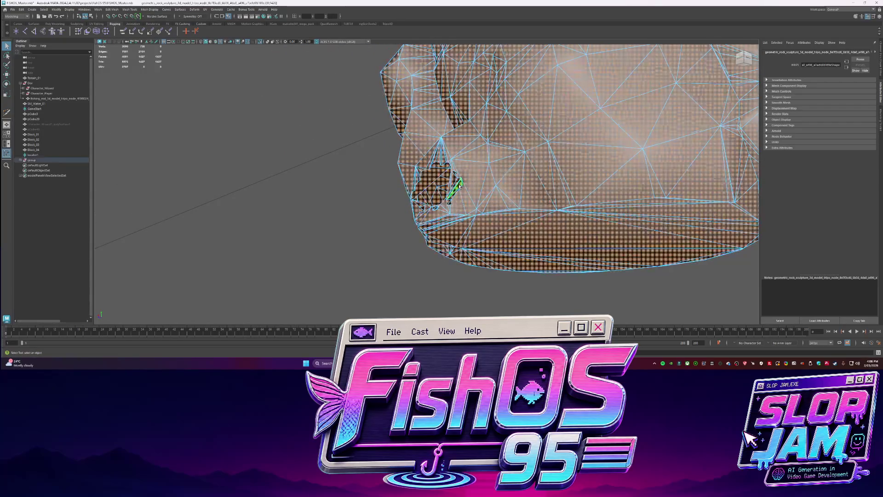
scroll(459, 187, "down", 5)
scroll(454, 159, "up", 5)
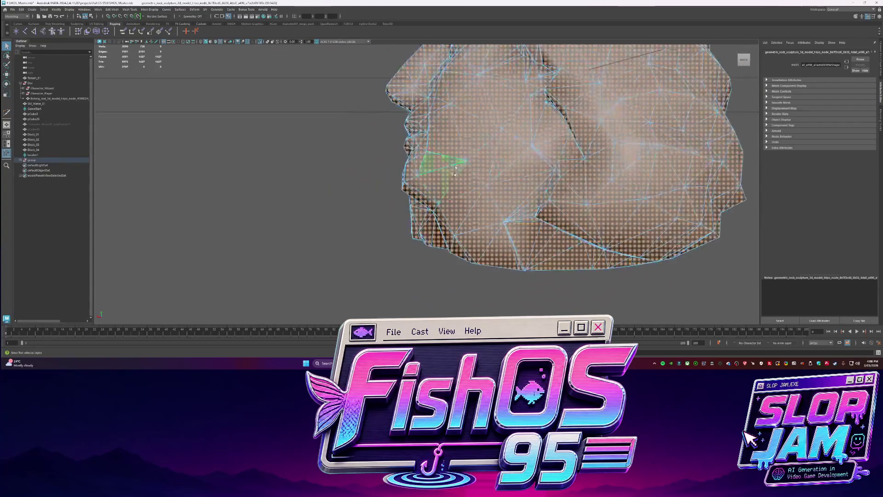
left_click_drag(422, 219, 413, 242, "alt")
key("5")
left_click(406, 216)
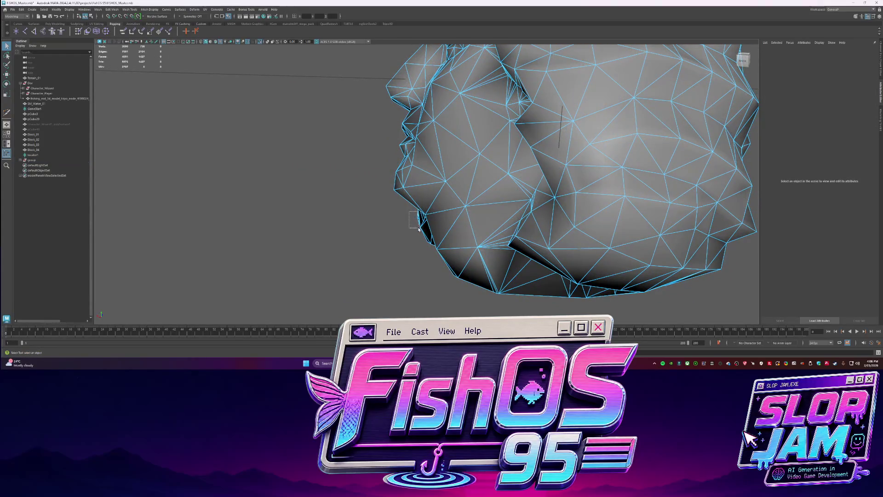
left_click(419, 228)
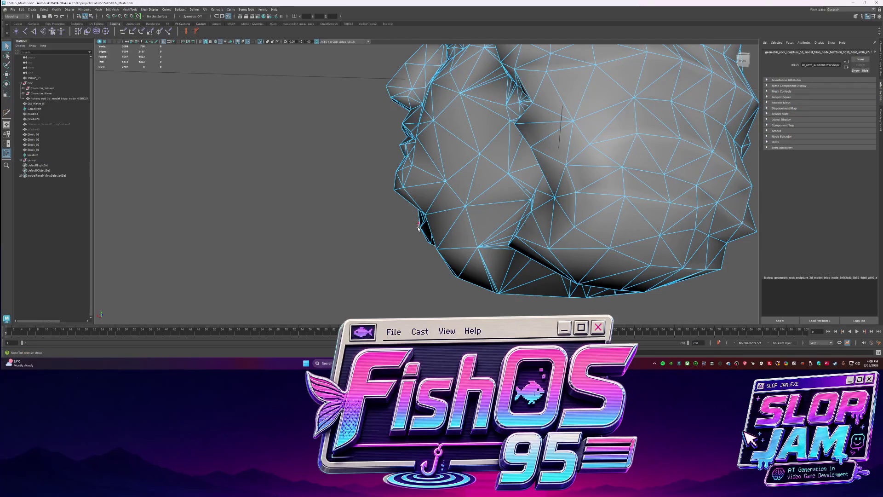
mouse_move(406, 233)
left_mouse_down("alt")
mouse_move(533, 238)
mouse_move(507, 270)
left_mouse_up("alt")
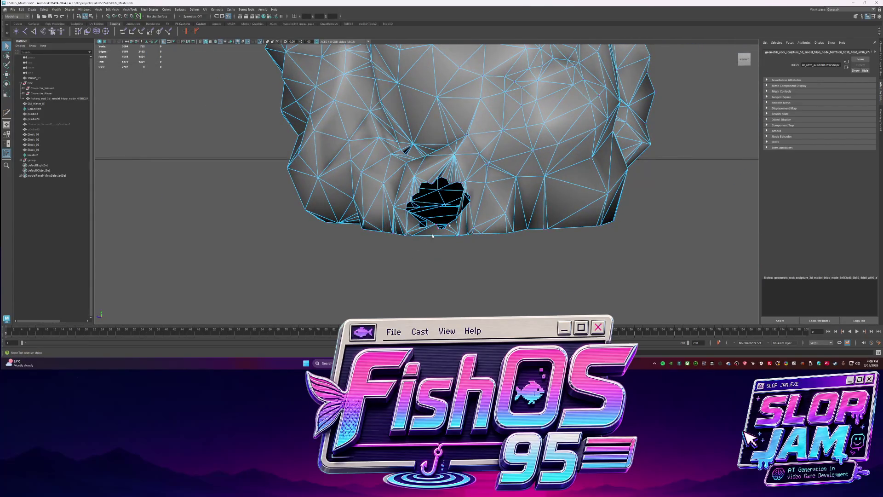
left_click(55, 23)
left_click(409, 30)
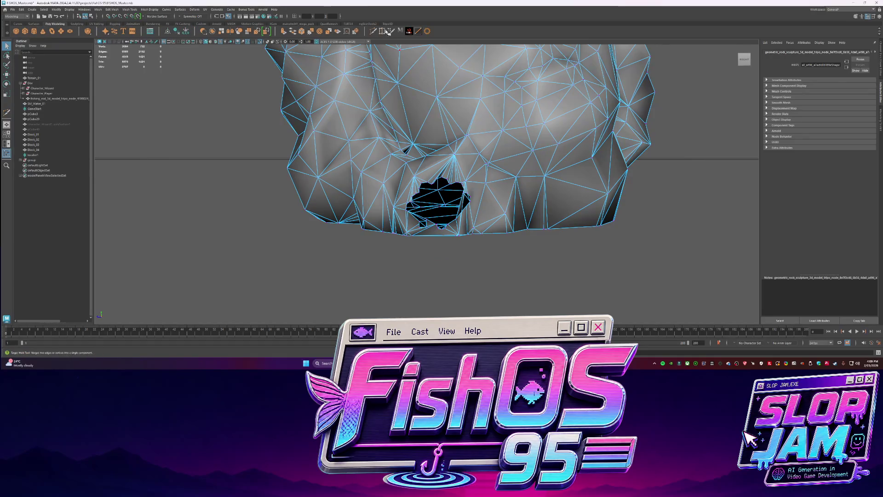
Target-weld a vertex on the hole's left edge, then return to plain selection.
left_click(466, 242)
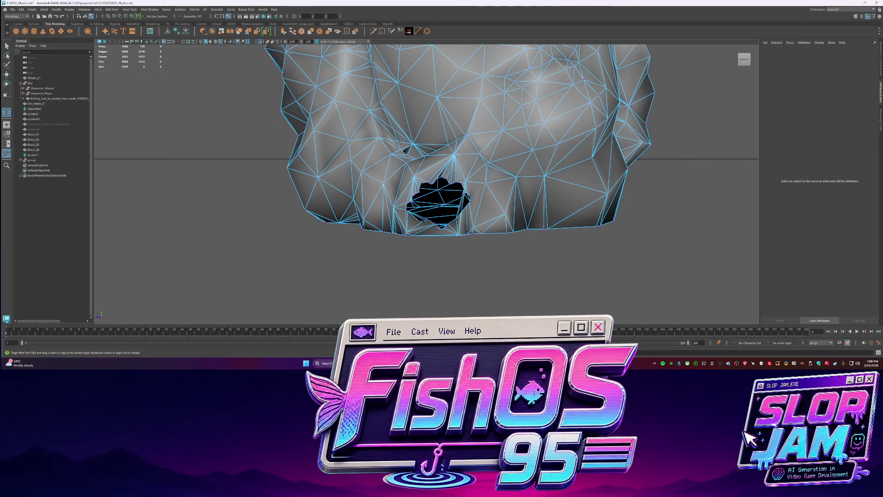
left_click_drag(407, 209, 410, 202)
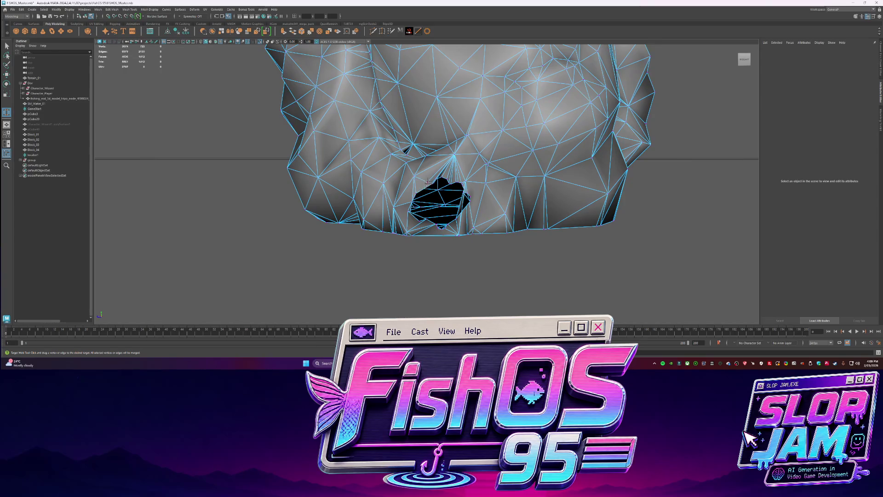
key("q")
scroll(445, 185, "up", 3)
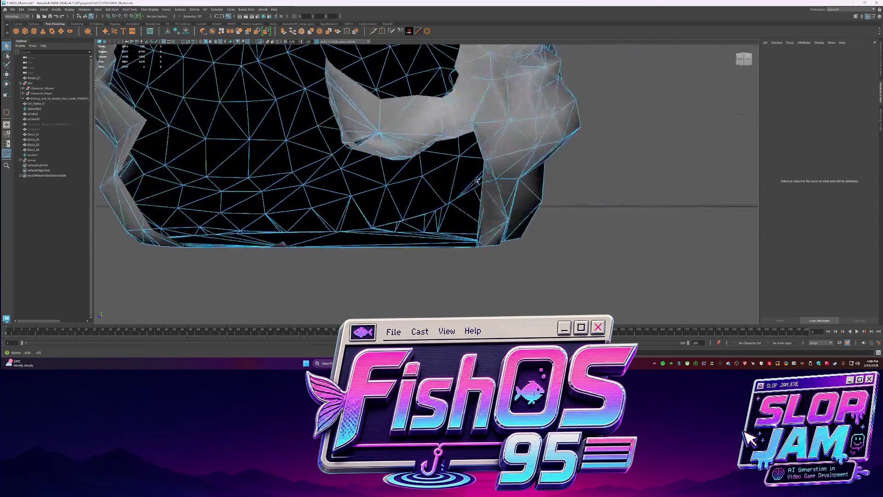
left_click_drag(444, 185, 439, 178, "alt")
Select the hole's border edges and collapse them to a single point, checking the closed hole.
right_click(440, 178)
left_click(416, 177)
left_click(460, 173, "shift")
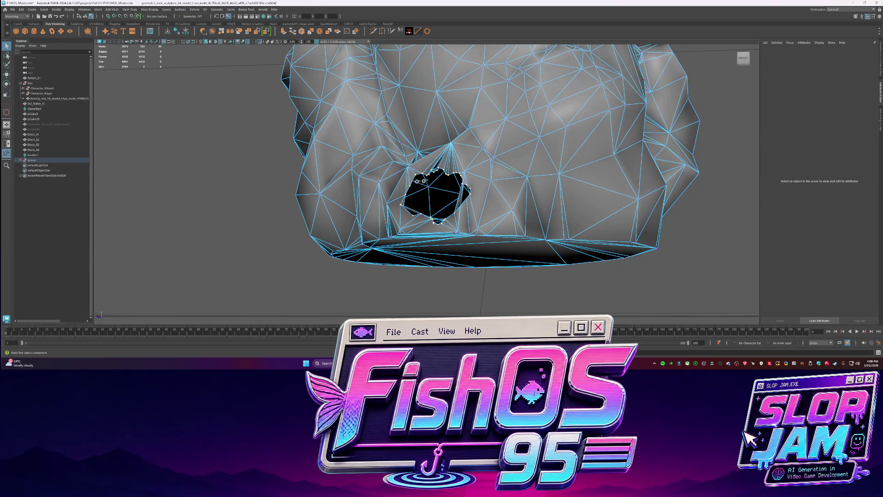
left_click_drag(420, 181, 387, 207, "alt")
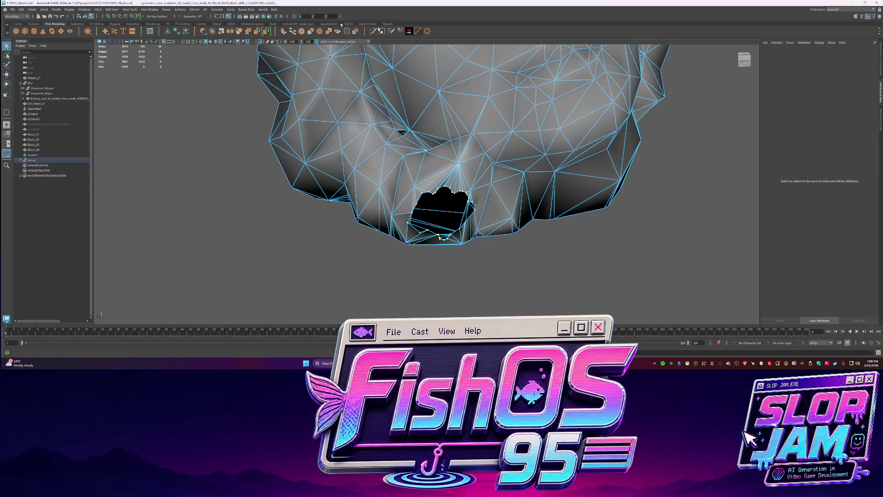
left_click(322, 34)
mouse_move(469, 166)
left_mouse_down("alt")
mouse_move(495, 189)
mouse_move(469, 222)
left_mouse_up("alt")
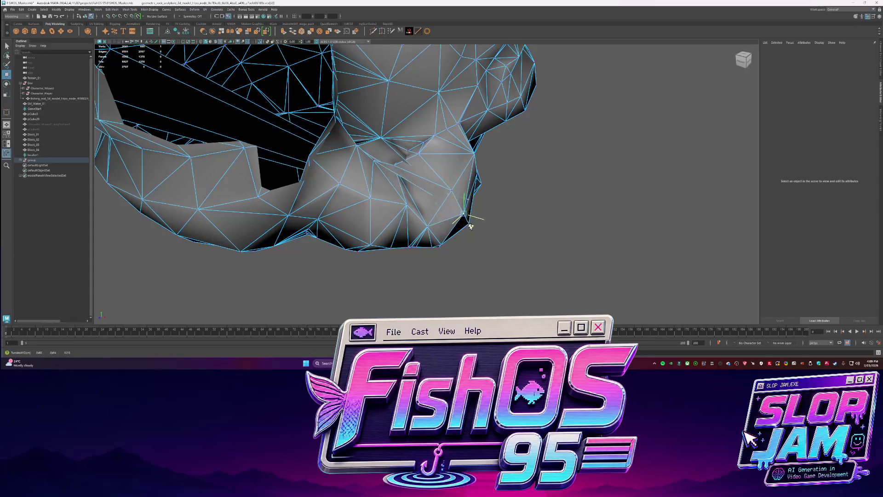
key("F8")
left_click_drag(530, 231, 359, 200, "alt")
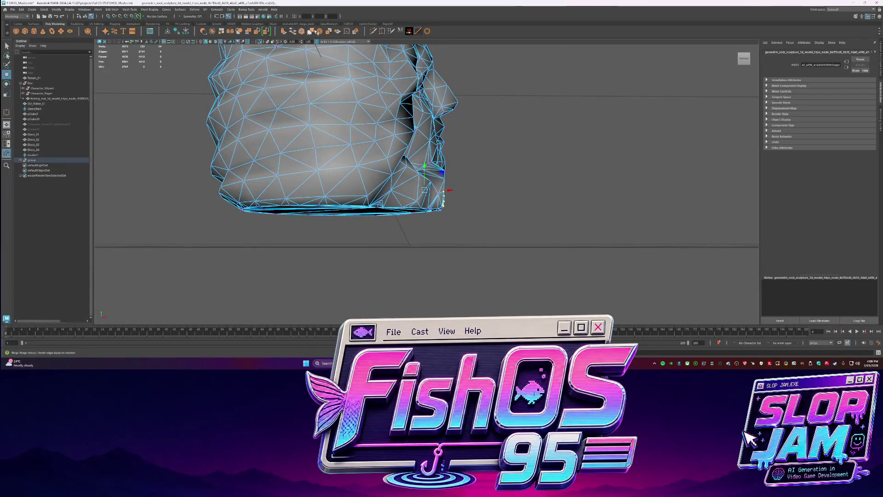
mouse_move(522, 223)
left_mouse_down("alt")
mouse_move(432, 235)
mouse_move(291, 173)
left_mouse_up("alt")
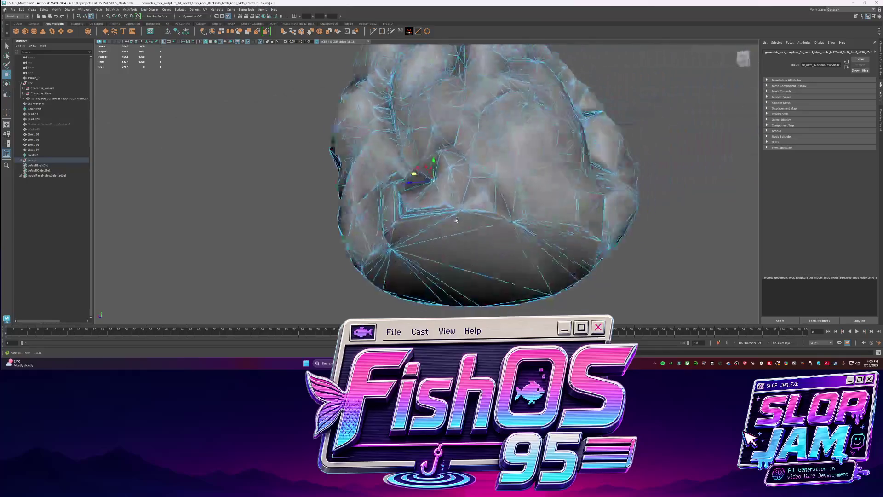
Select the underside faces and Merge Vertices with a Distance Threshold of 0.001.
left_click(432, 175)
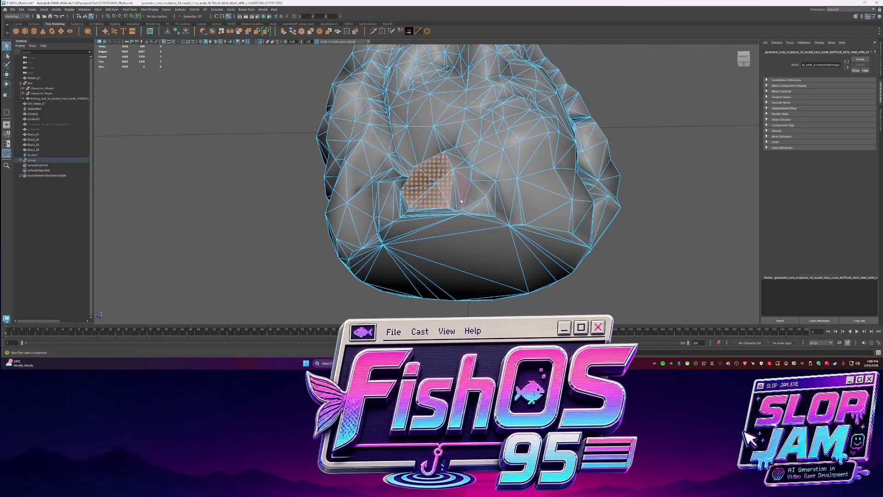
scroll(435, 180, "up", 5)
scroll(441, 193, "down", 3)
key("q")
left_click_drag(442, 193, 484, 220, "alt")
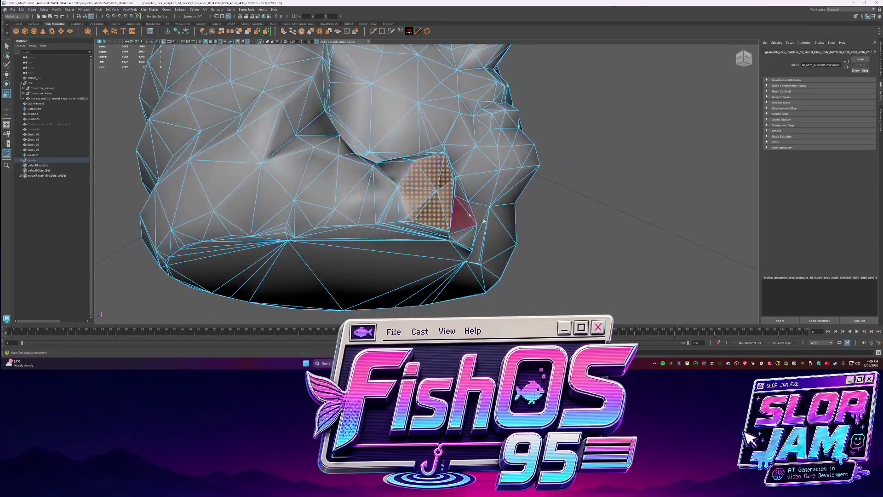
left_click(345, 209)
right_click_drag(404, 207, 428, 200, "shift")
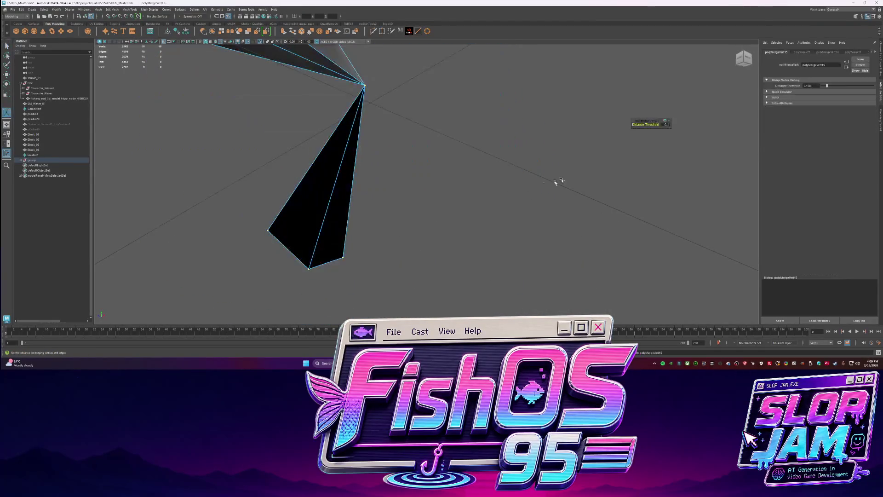
left_click(668, 125)
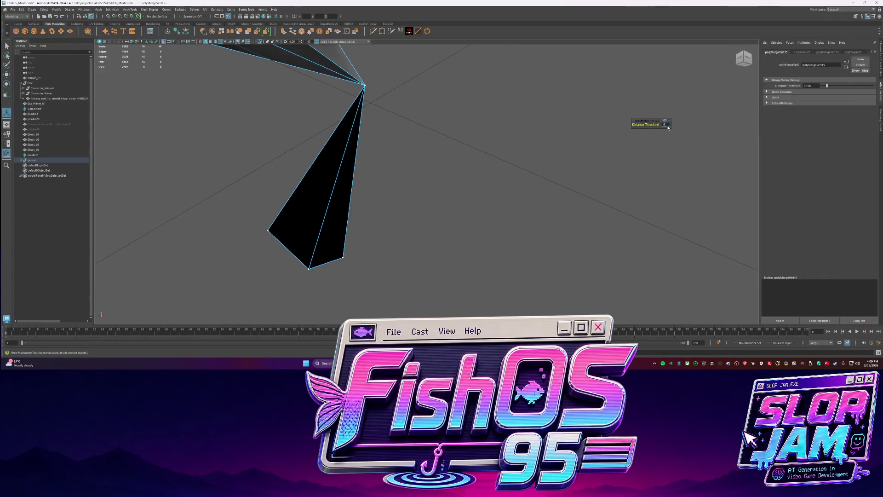
type("0.001")
key("Return")
mouse_move(667, 127)
left_mouse_down("alt")
mouse_move(635, 193)
mouse_move(343, 47)
left_mouse_up("alt")
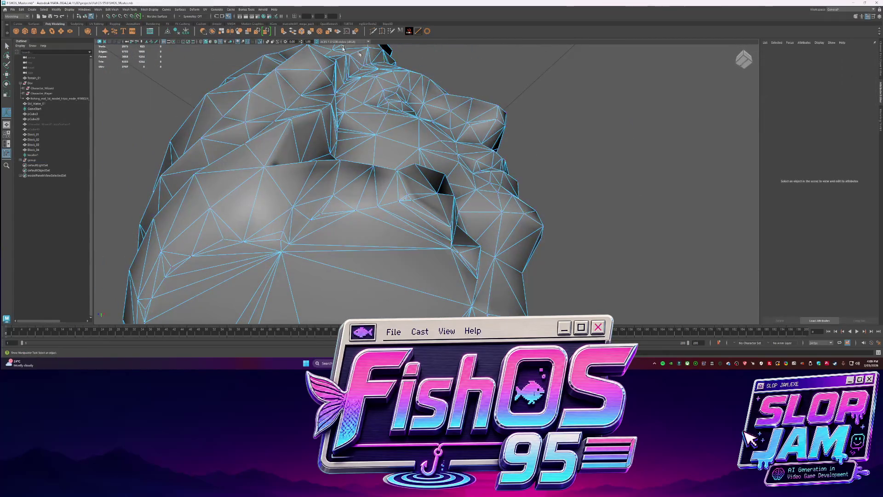
left_click(384, 31)
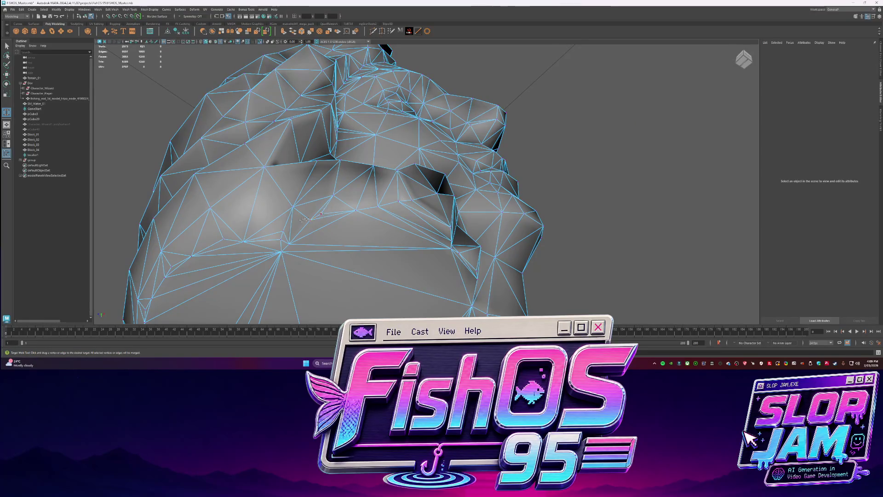
Target-weld a stray underside vertex into its neighbour so the triangles converge to one point.
mouse_move(292, 252)
left_mouse_down("alt")
mouse_move(428, 233)
mouse_move(362, 224)
left_mouse_up("alt")
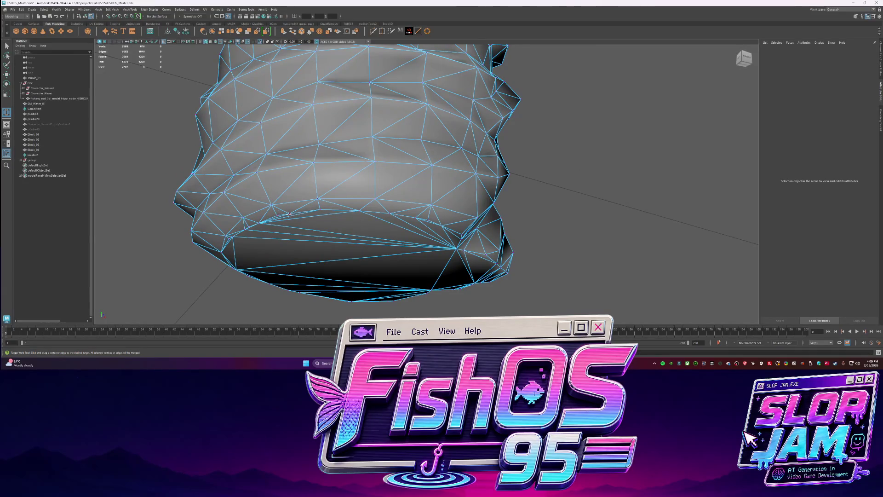
mouse_move(277, 219)
left_mouse_down("alt")
mouse_move(280, 205)
mouse_move(369, 188)
left_mouse_up("alt")
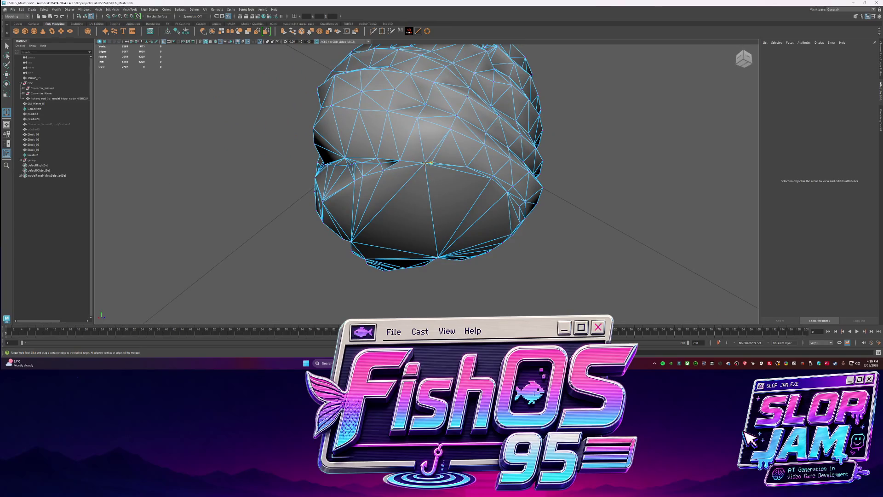
mouse_move(408, 167)
left_mouse_down("alt")
mouse_move(473, 199)
mouse_move(438, 211)
left_mouse_up("alt")
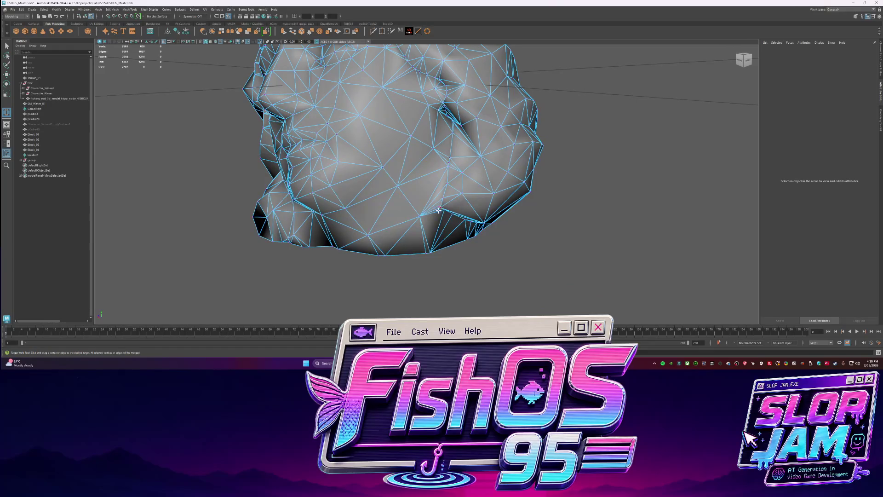
left_click_drag(449, 165, 449, 166)
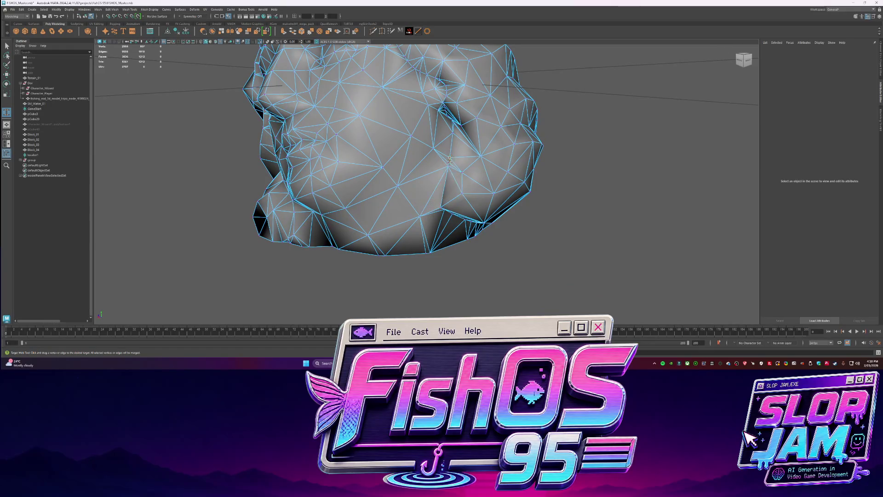
left_click_drag(451, 125, 406, 183, "alt")
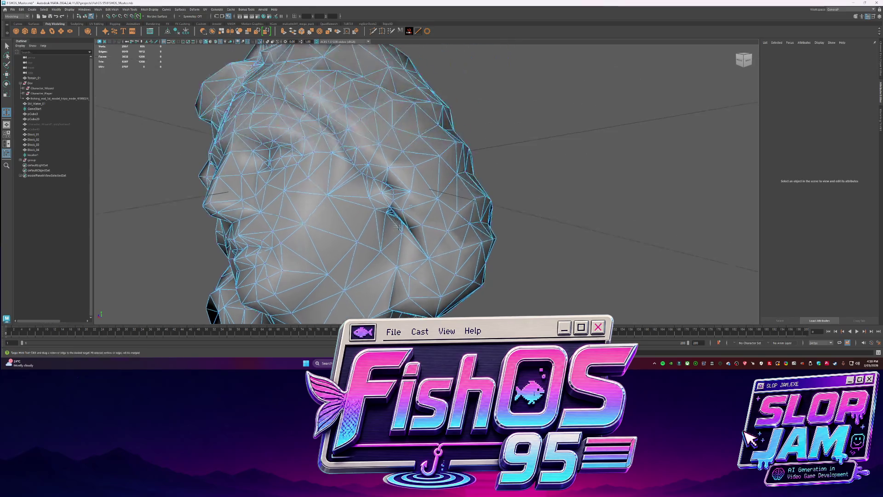
scroll(406, 184, "up", 3)
scroll(406, 183, "up", 2)
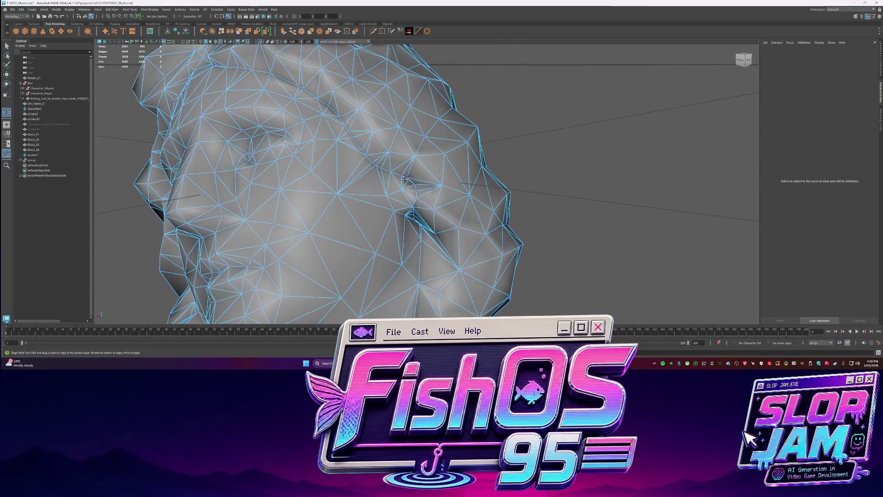
Target-weld a stray vertex near the top of the head onto its neighbouring vertex.
left_click_drag(397, 190, 390, 178, "alt")
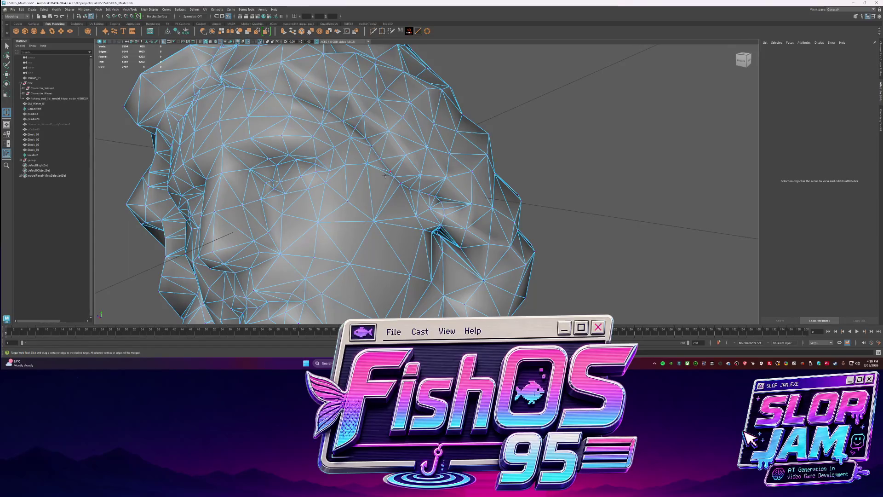
mouse_move(377, 154)
left_mouse_down("alt")
mouse_move(459, 194)
mouse_move(375, 187)
mouse_move(380, 203)
left_mouse_up("alt")
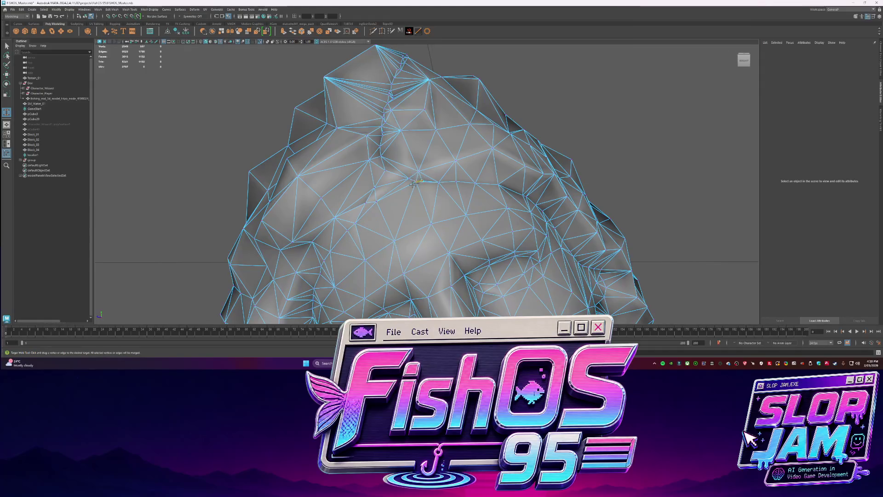
left_click_drag(396, 189, 413, 190, "alt")
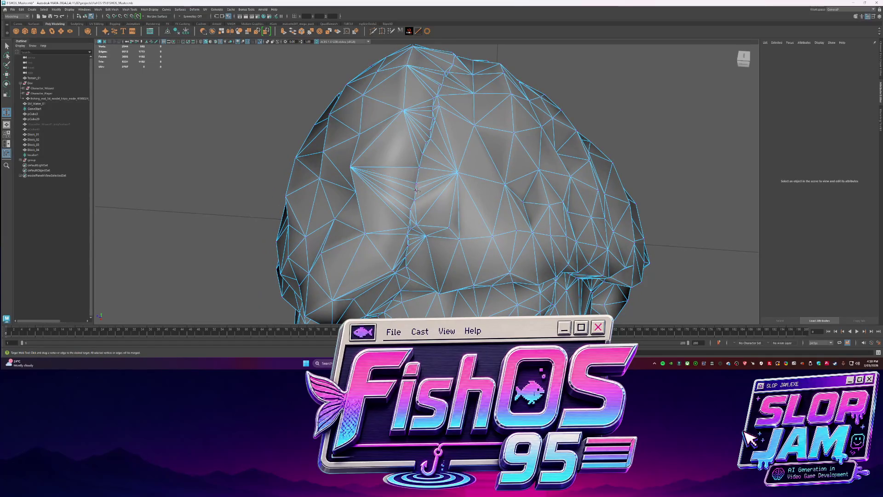
left_click_drag(421, 152, 434, 132)
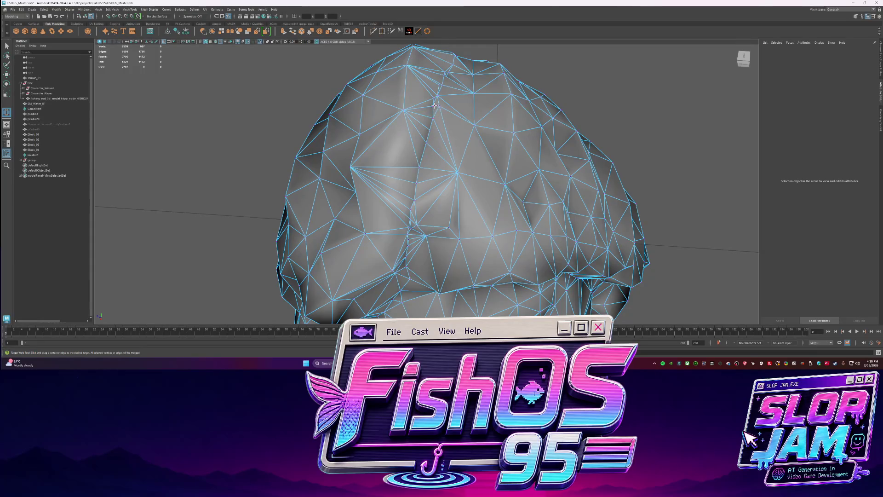
mouse_move(447, 79)
left_mouse_down("alt")
mouse_move(449, 217)
mouse_move(445, 210)
left_mouse_up("alt")
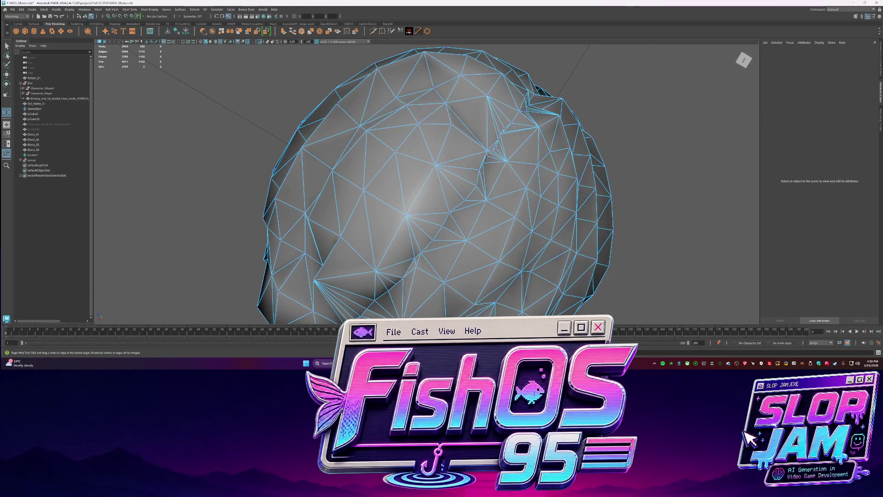
Frame the head and target-weld the vertex so the stray lower-side edge collapses to one point.
mouse_move(488, 150)
left_mouse_down("alt")
mouse_move(355, 168)
mouse_move(380, 176)
left_mouse_up("alt")
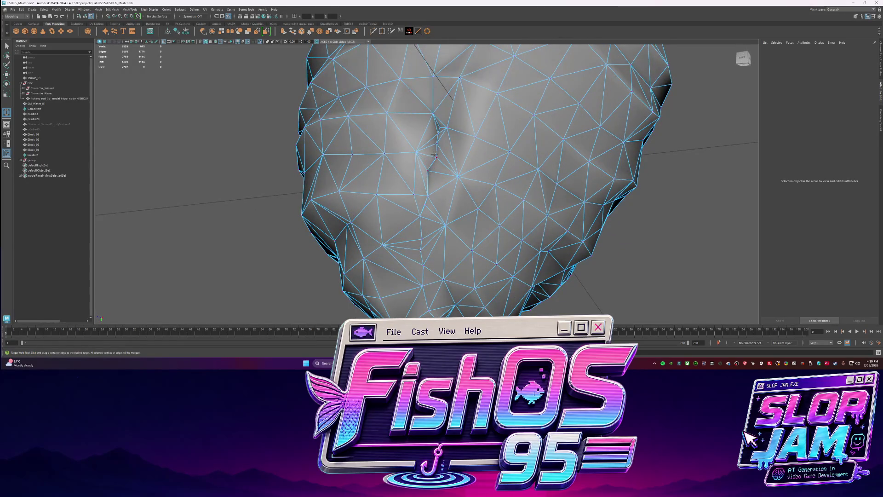
left_click_drag(437, 122, 422, 164, "alt")
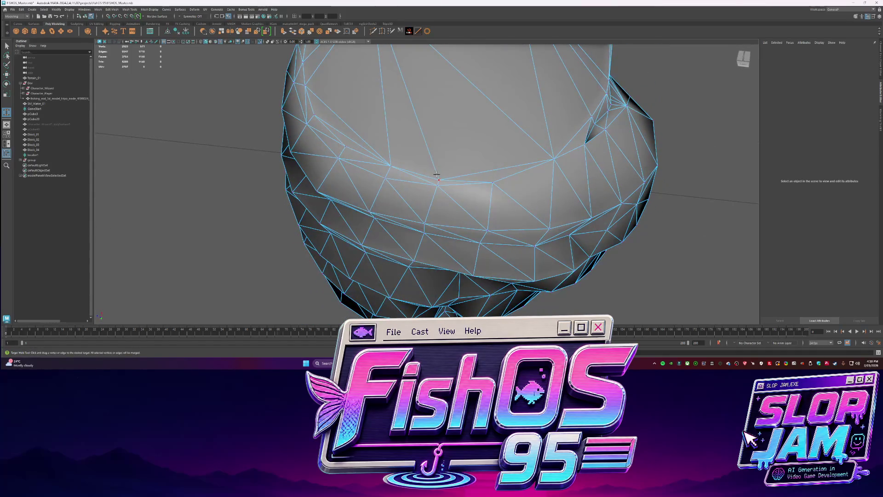
mouse_move(437, 194)
left_mouse_down("alt")
mouse_move(394, 193)
mouse_move(396, 169)
left_mouse_up("alt")
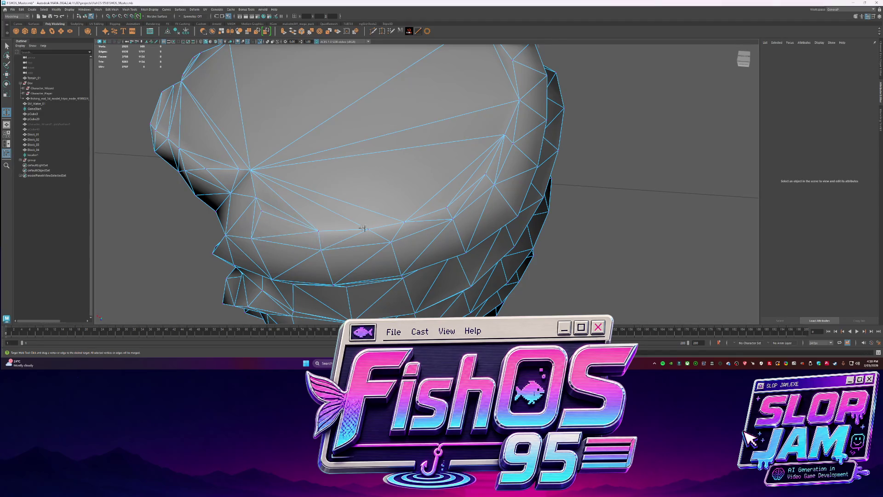
left_click_drag(363, 229, 464, 223, "alt")
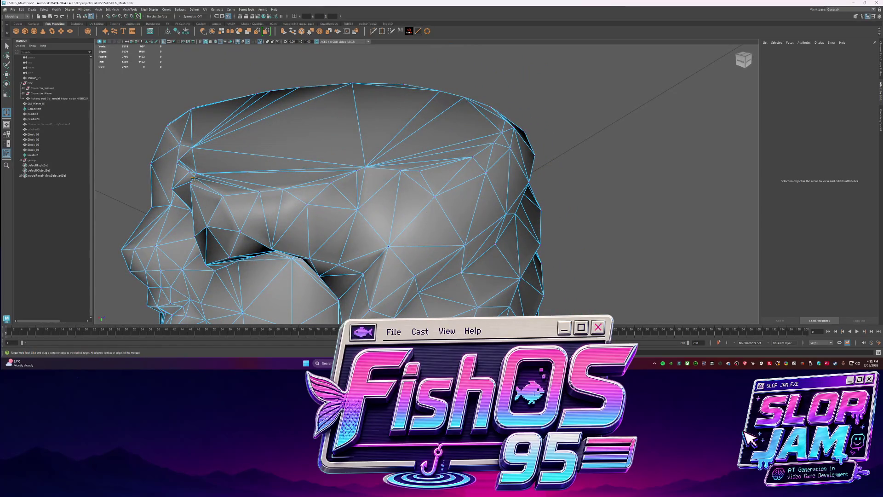
left_click_drag(195, 179, 314, 178, "alt")
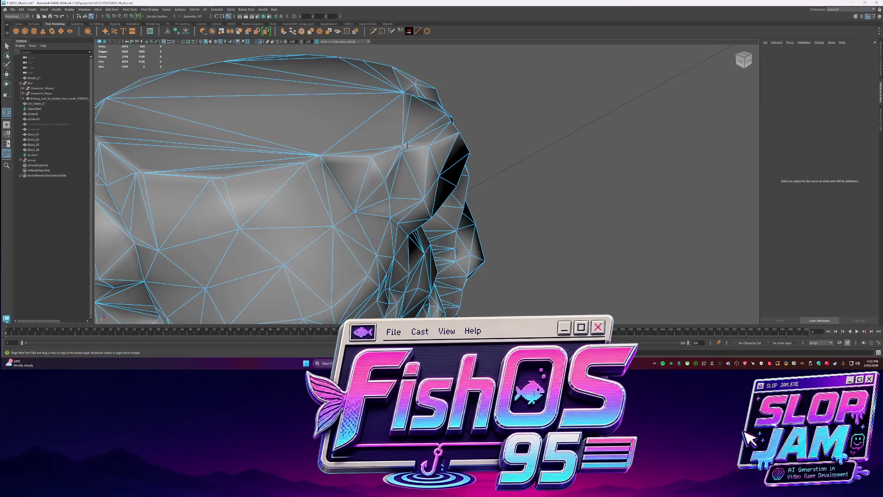
key("f")
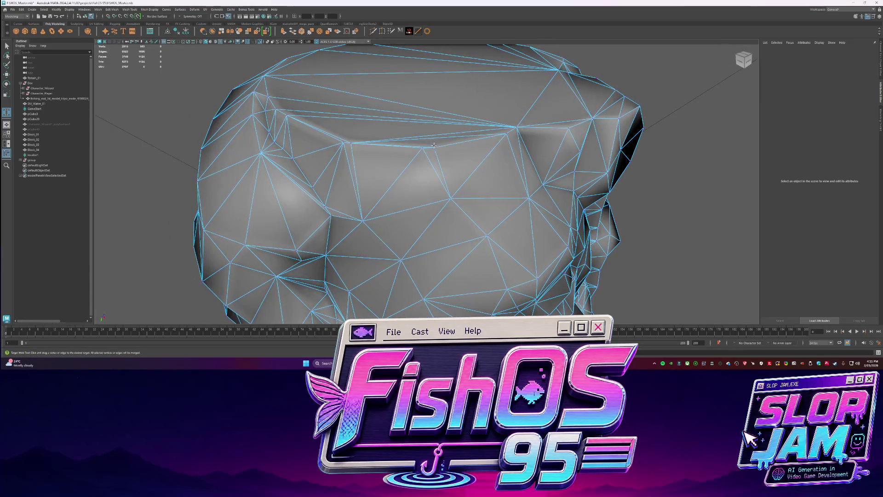
left_click_drag(326, 145, 374, 141, "alt")
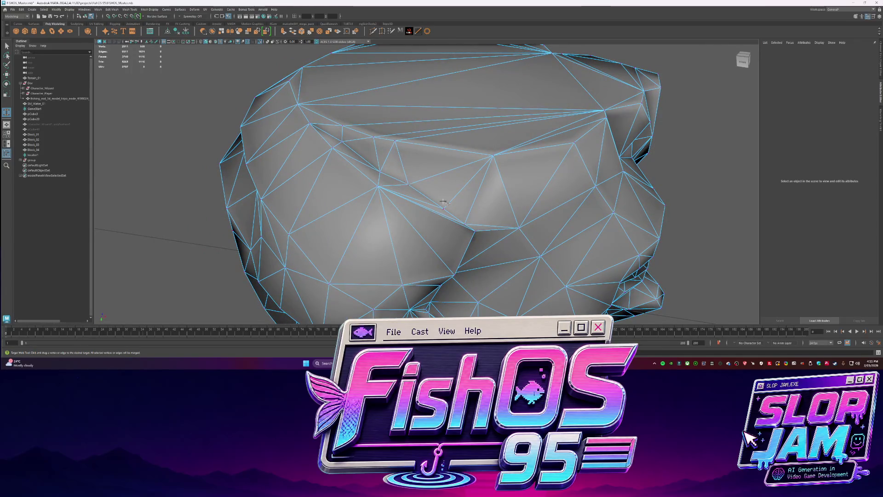
left_click(405, 182)
mouse_move(428, 155)
left_mouse_down("alt")
mouse_move(407, 155)
mouse_move(447, 160)
mouse_move(386, 184)
mouse_move(393, 200)
mouse_move(511, 121)
mouse_move(465, 88)
left_mouse_up("alt")
Select the rock as a whole object and frame it in a frontal view.
left_click(399, 215)
key("f")
scroll(511, 120, "up", 5)
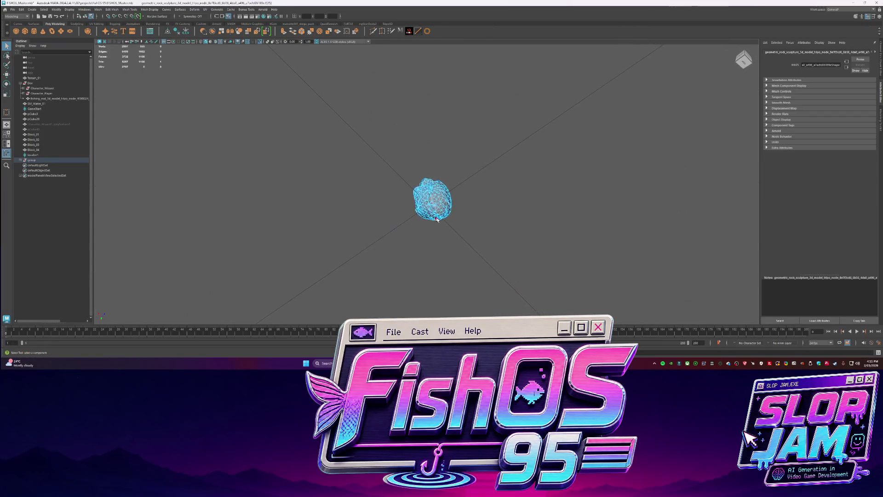
left_click_drag(411, 114, 453, 142, "alt")
right_click(297, 169)
left_click(394, 208)
scroll(394, 209, "down", 3)
key("f")
left_click_drag(394, 208, 666, 168, "alt")
scroll(666, 169, "up", 3)
scroll(667, 169, "down", 5)
scroll(667, 168, "up", 5)
scroll(667, 169, "down", 3)
left_click_drag(505, 199, 414, 158, "alt")
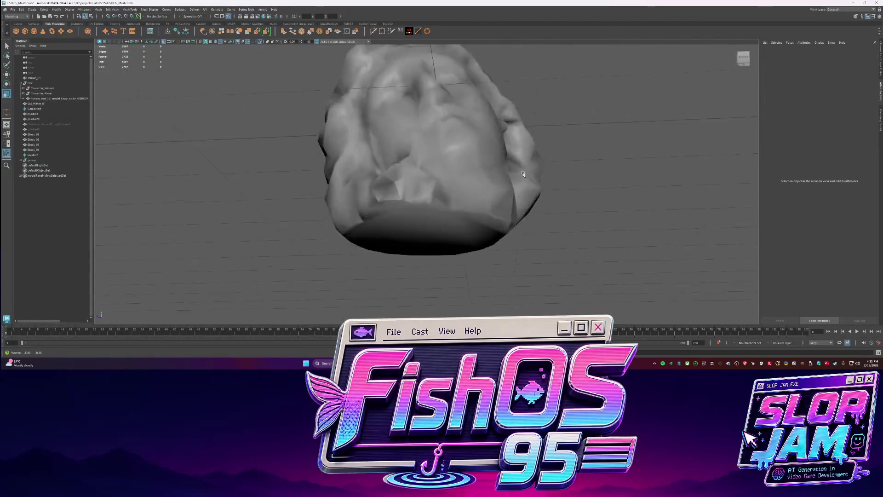
right_click_drag(414, 157, 444, 172, "shift")
left_click_drag(617, 208, 561, 221, "alt")
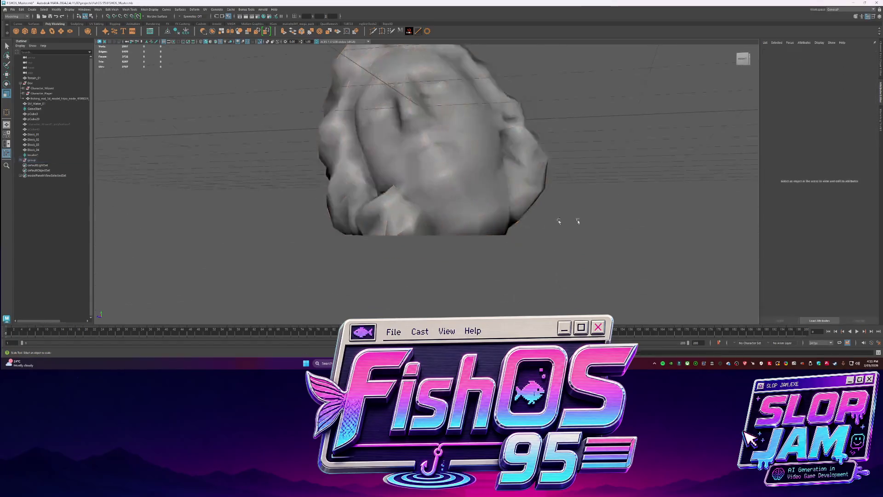
Unlock the rock head's normals from Mesh Display and reselect the sculpture.
left_click(145, 10)
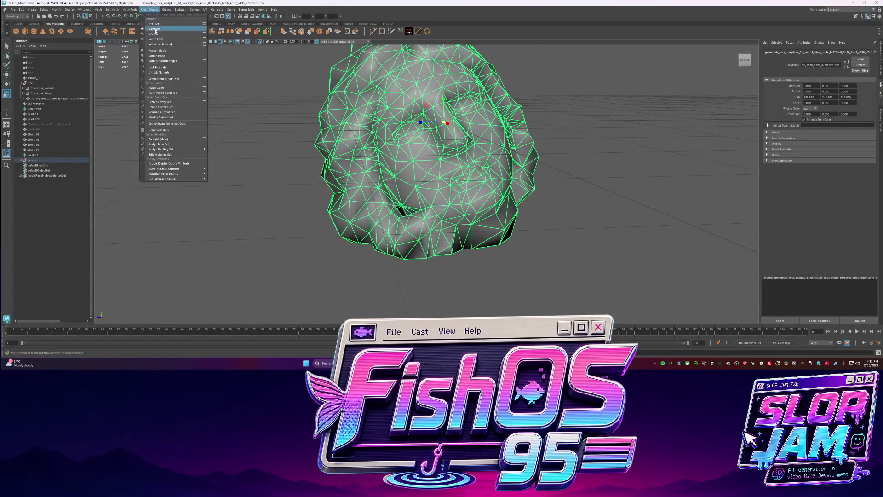
left_click(157, 73)
left_click(316, 184)
mouse_move(315, 184)
left_mouse_down("alt")
mouse_move(405, 198)
mouse_move(373, 178)
mouse_move(386, 173)
mouse_move(366, 183)
mouse_move(449, 192)
left_mouse_up("alt")
left_click(386, 173)
Select faces beside the cheek and underside and merge their vertices together.
key("F11")
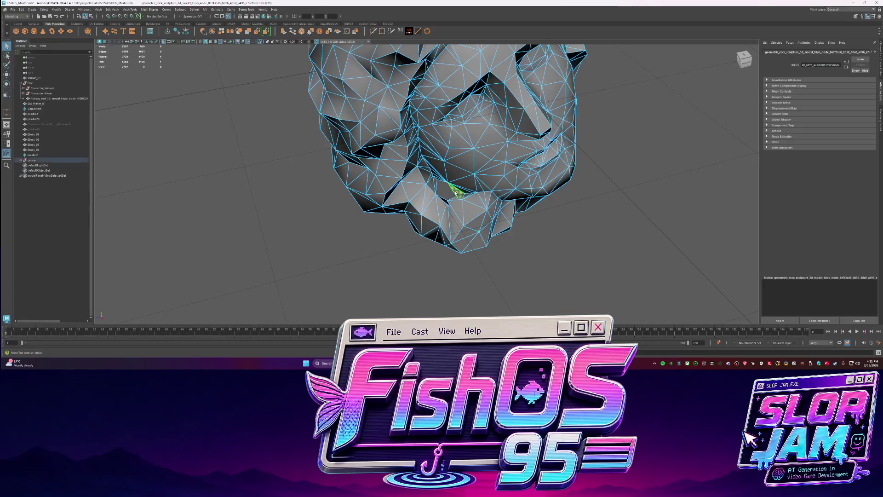
scroll(462, 200, "up", 3)
left_click(473, 212)
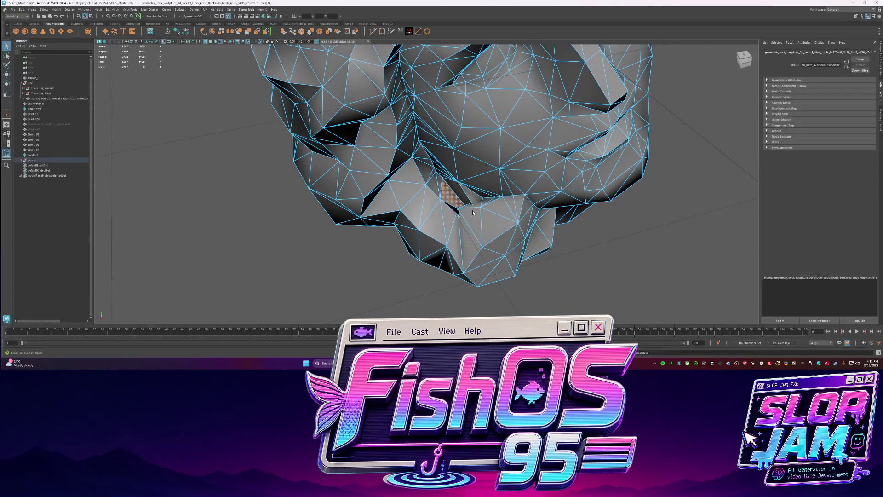
left_click_drag(473, 211, 435, 213, "alt")
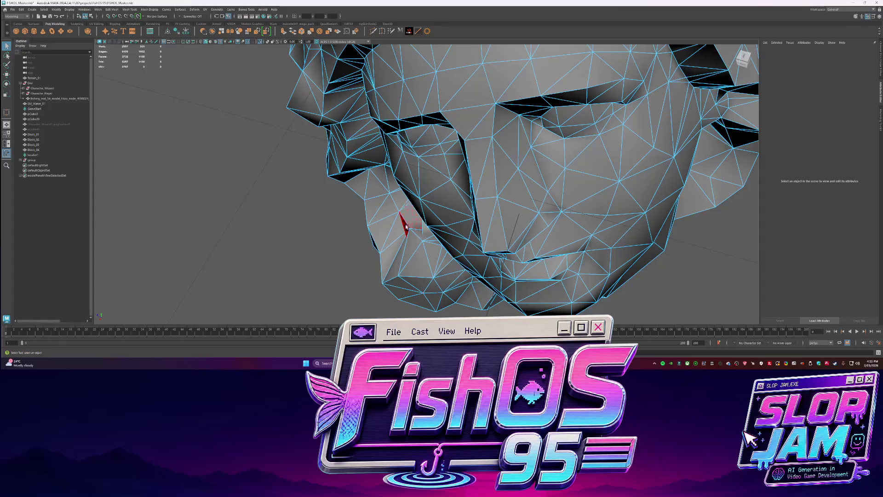
left_click(411, 219)
mouse_move(425, 228)
left_mouse_down("alt")
mouse_move(459, 225)
mouse_move(444, 163)
mouse_move(449, 184)
left_mouse_up("alt")
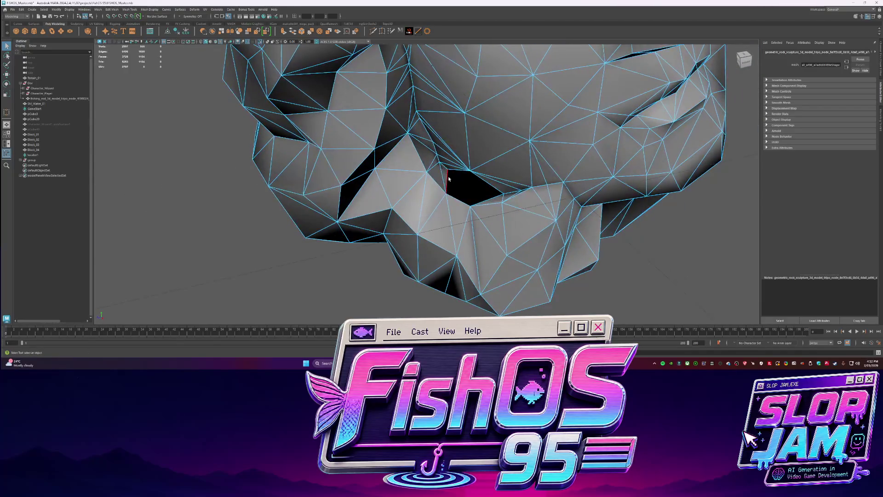
right_click_drag(482, 196, 490, 219, "shift")
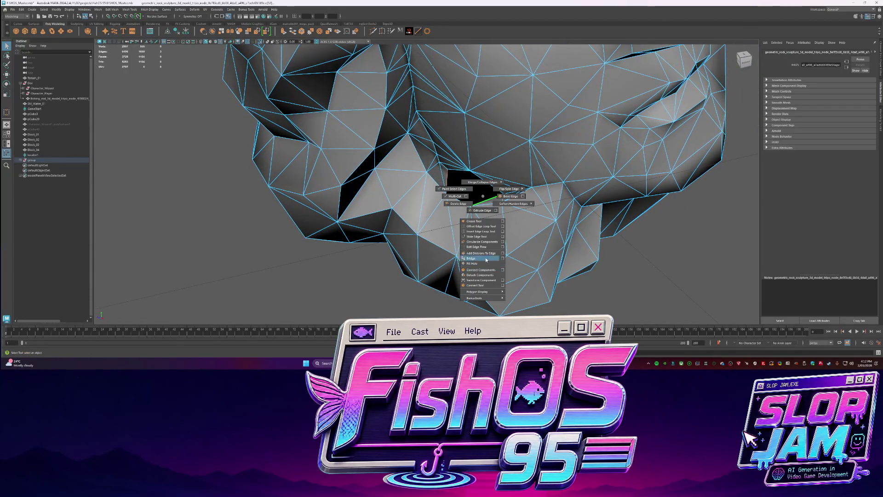
left_click_drag(487, 259, 398, 230, "alt")
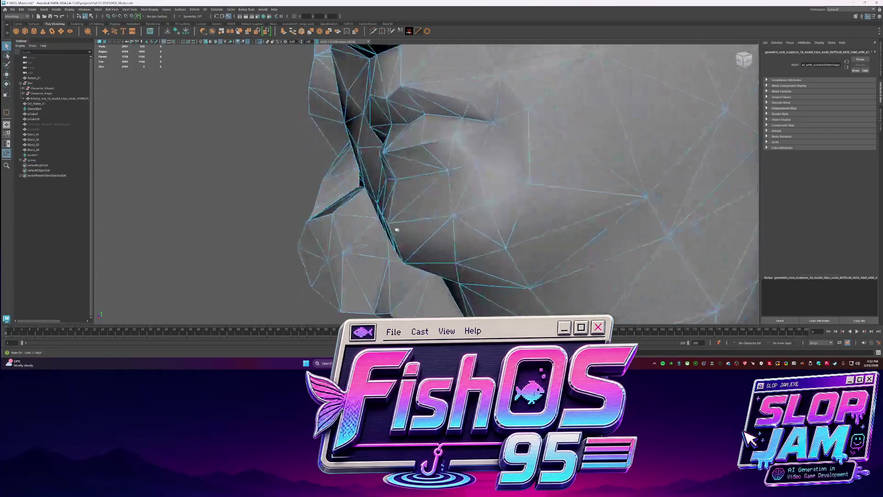
right_click_drag(397, 229, 407, 276, "shift")
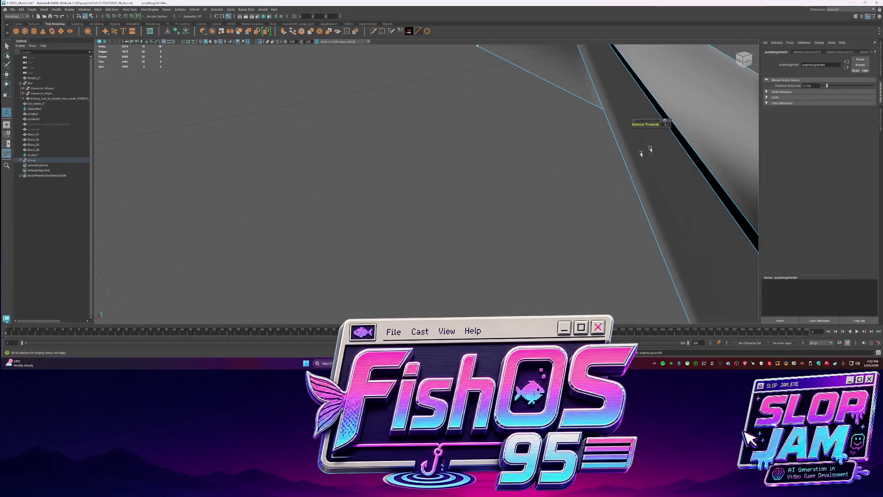
left_click_drag(665, 130, 428, 209, "alt")
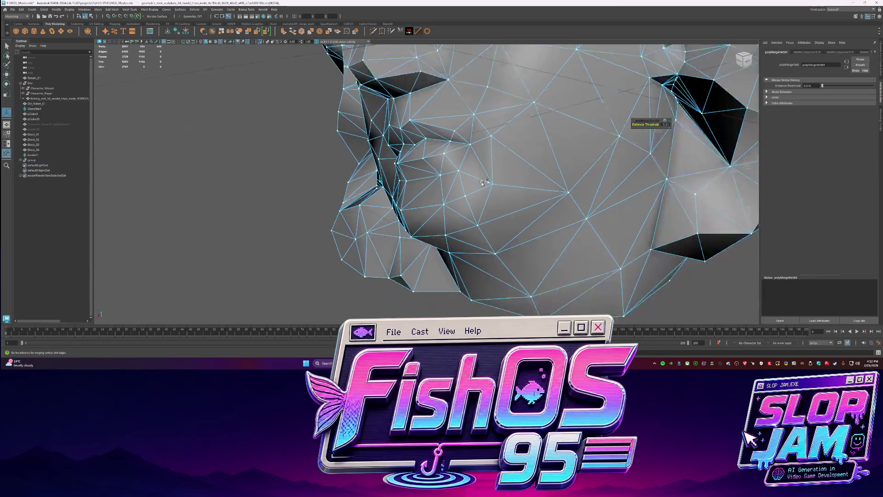
Bridge the open edges under the head to close the remaining gap.
key("F8")
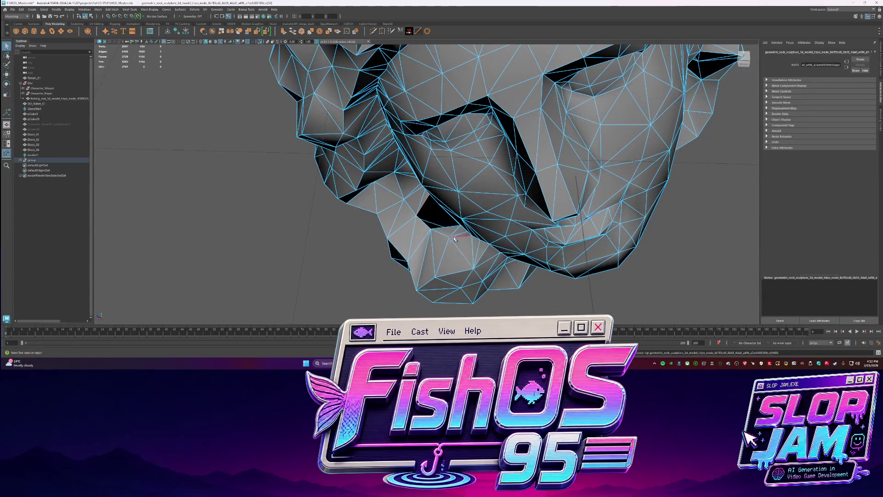
right_click_drag(448, 237, 447, 290, "shift")
left_click_drag(448, 290, 467, 181, "alt")
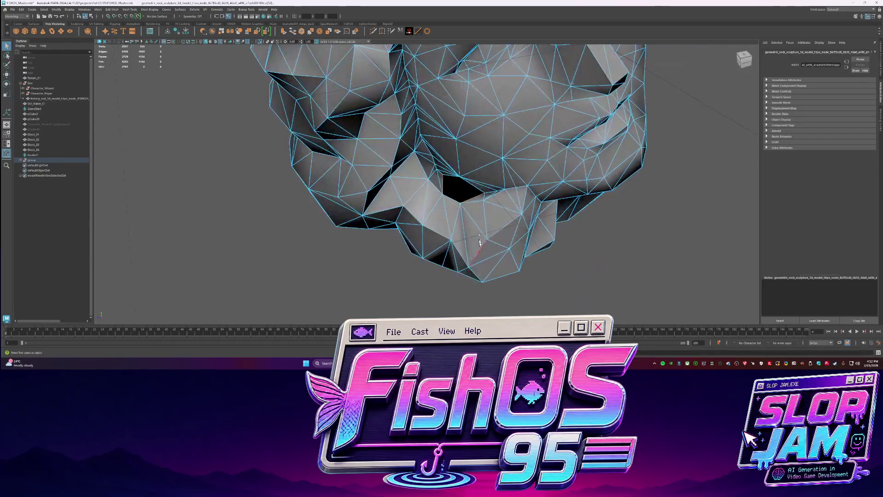
right_click_drag(445, 187, 446, 193, "shift")
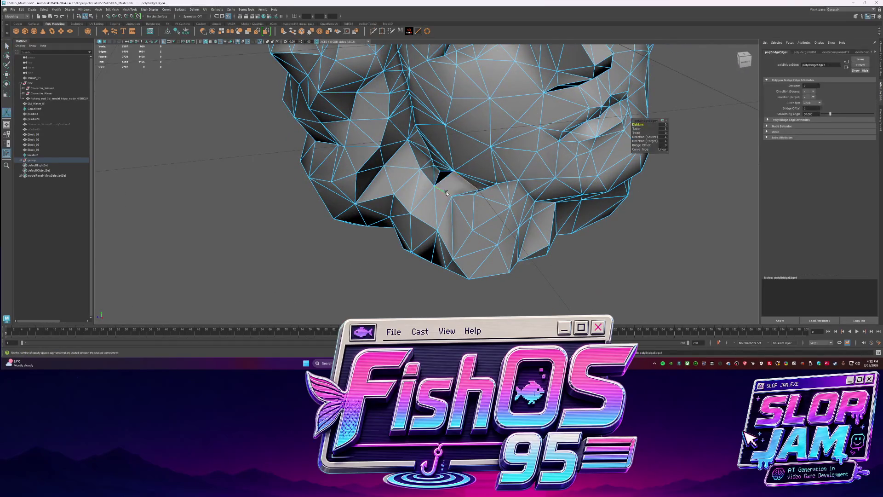
left_click_drag(440, 183, 504, 207, "alt")
key("F8")
Soften all edges of the head mesh to smooth its shading, then deselect it.
right_click(505, 212, "shift")
left_click(528, 205)
left_click(662, 264)
left_click_drag(662, 265, 468, 247, "alt")
scroll(468, 247, "up", 3)
left_click(468, 247)
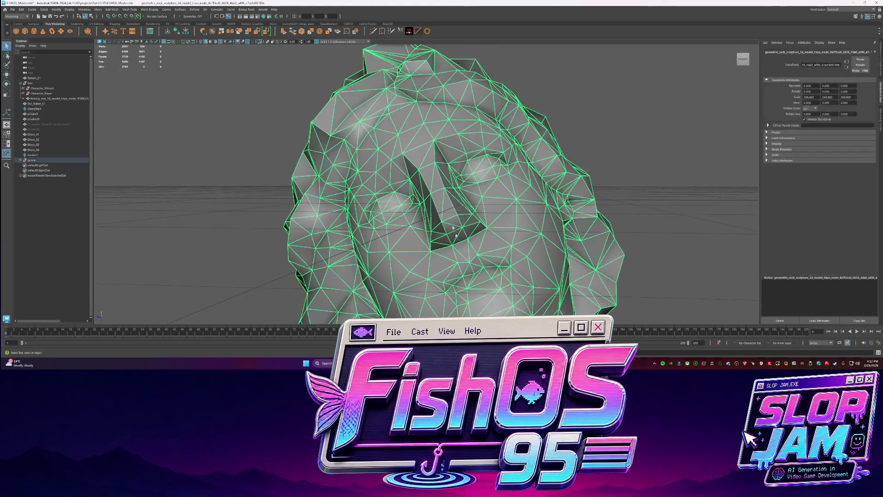
right_click(468, 246, "shift")
left_click(523, 246)
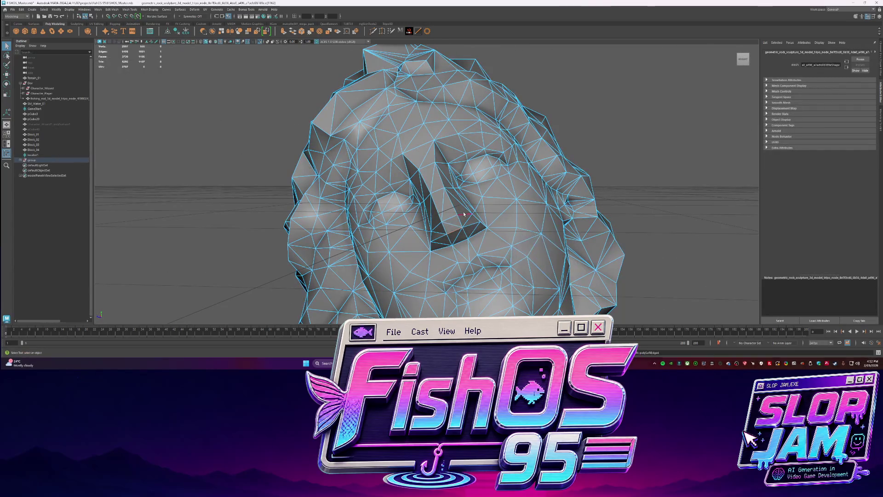
left_click(579, 196)
scroll(579, 196, "down", 2)
Run Reduce on the head to cut its polygon count, exiting the Connect and Target Weld tools.
right_click(420, 184, "shift")
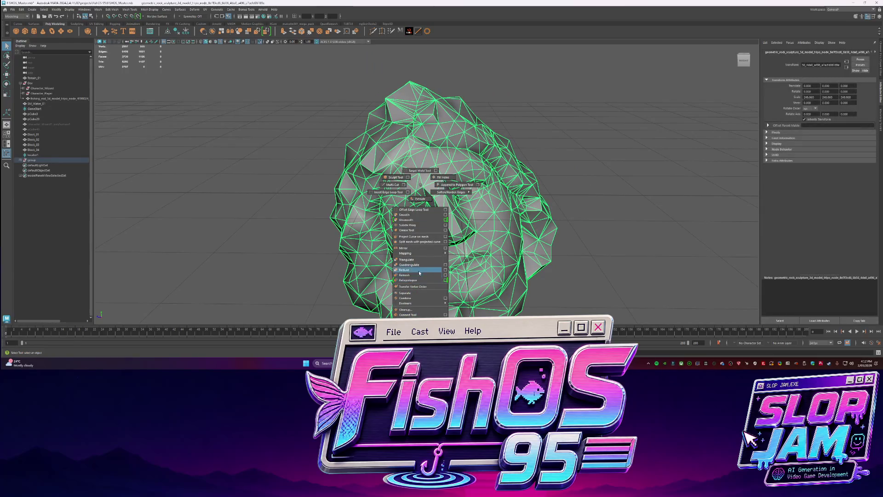
left_click(417, 273)
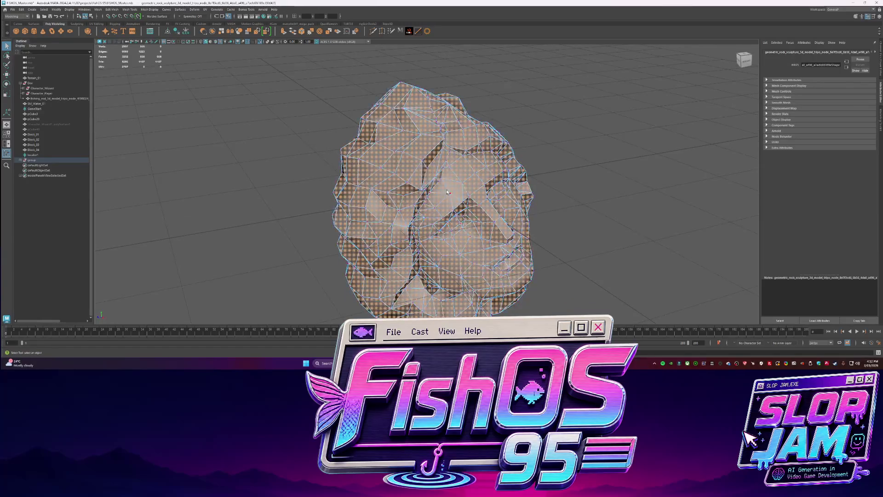
right_click(462, 194, "shift")
left_click(461, 235)
key("q")
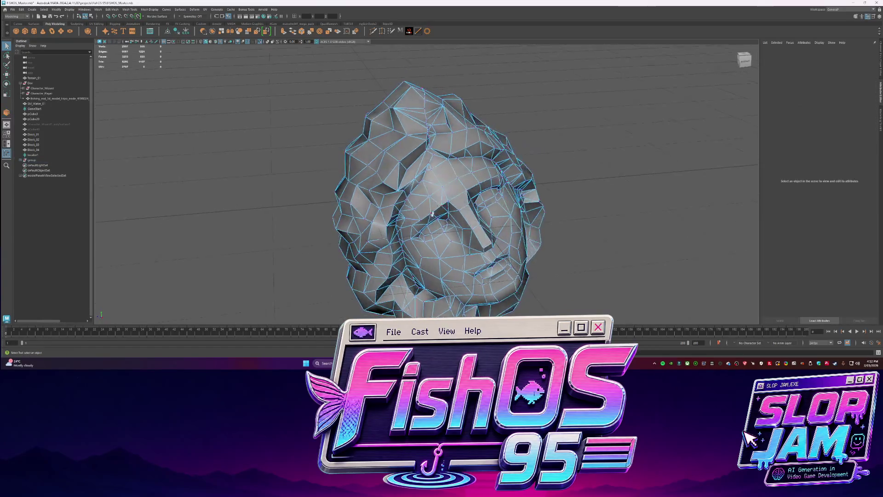
scroll(201, 144, "up", 3)
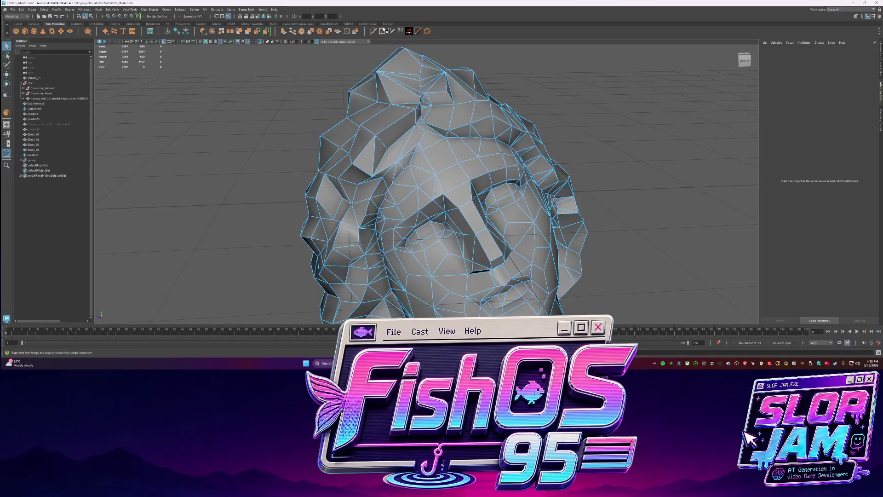
key("q")
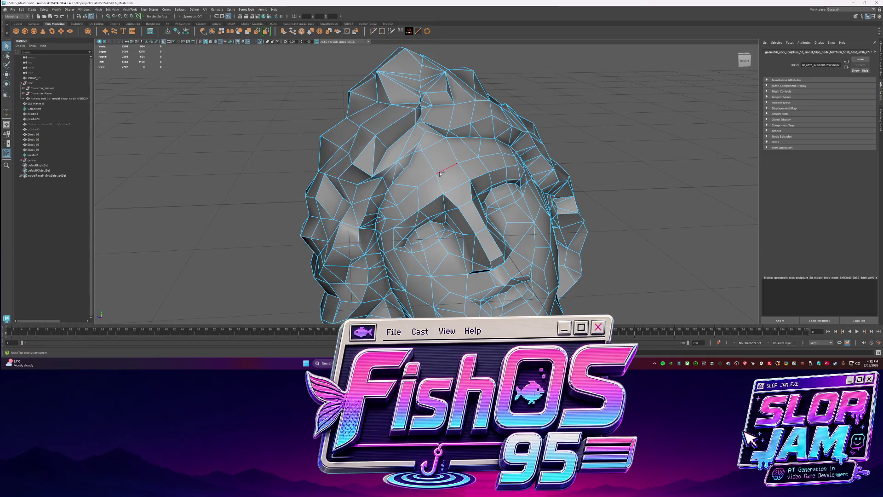
Triangulate the rock sculpture mesh and frame the whole head in view.
left_click(414, 181)
left_click(407, 181)
key("ctrl+shift+t")
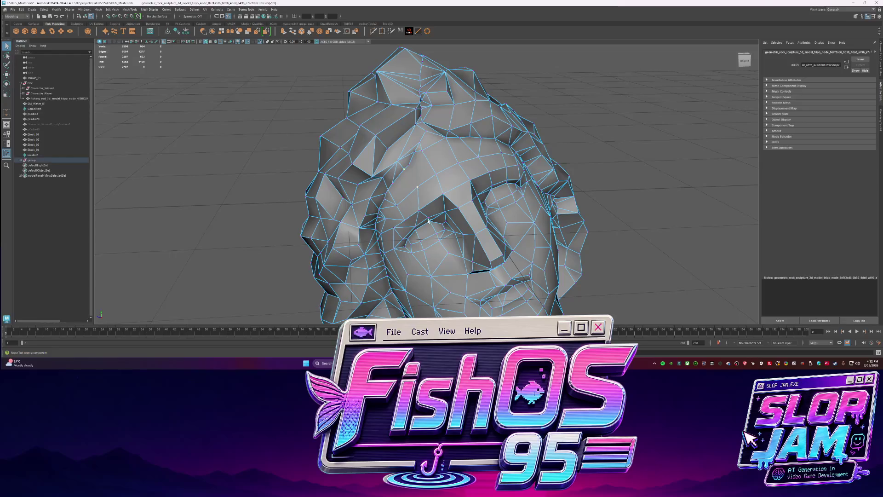
right_click(429, 219)
left_click(409, 201)
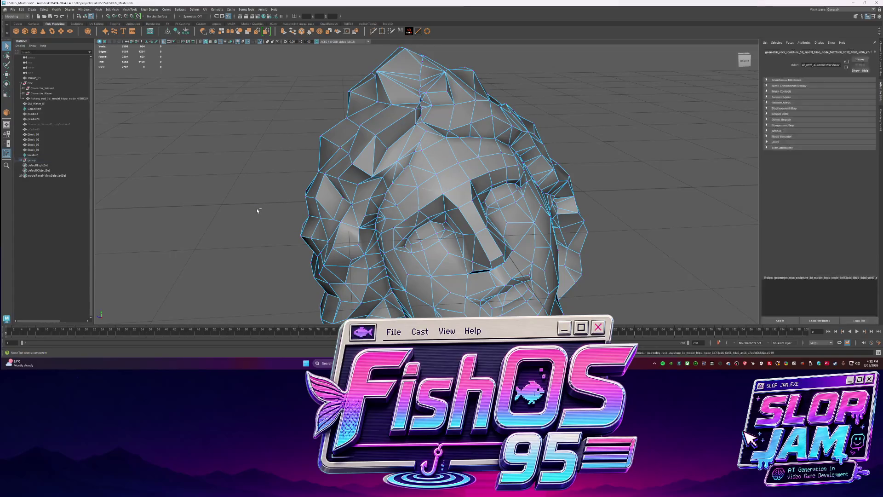
key("F8")
key("f")
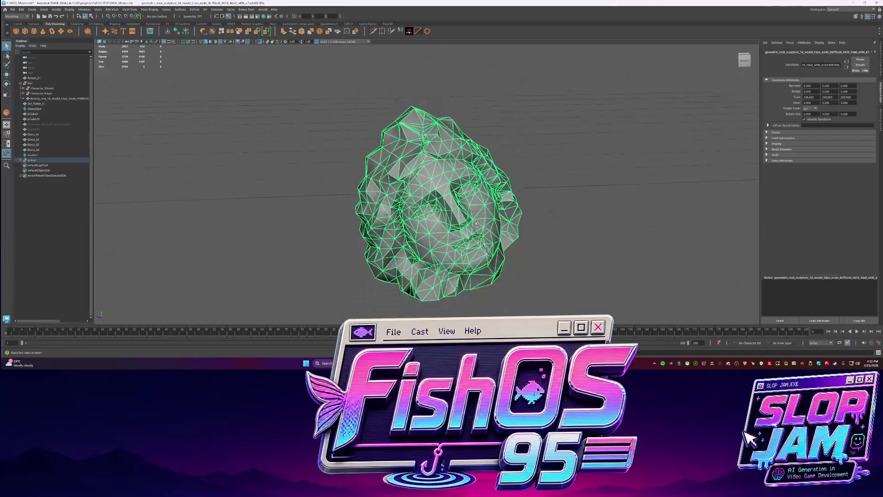
Harden a chosen edge on the rock head mesh in edge component mode.
left_click(548, 160)
mouse_move(499, 207)
left_mouse_down("alt")
mouse_move(483, 219)
mouse_move(427, 223)
left_mouse_up("alt")
scroll(428, 223, "up", 5)
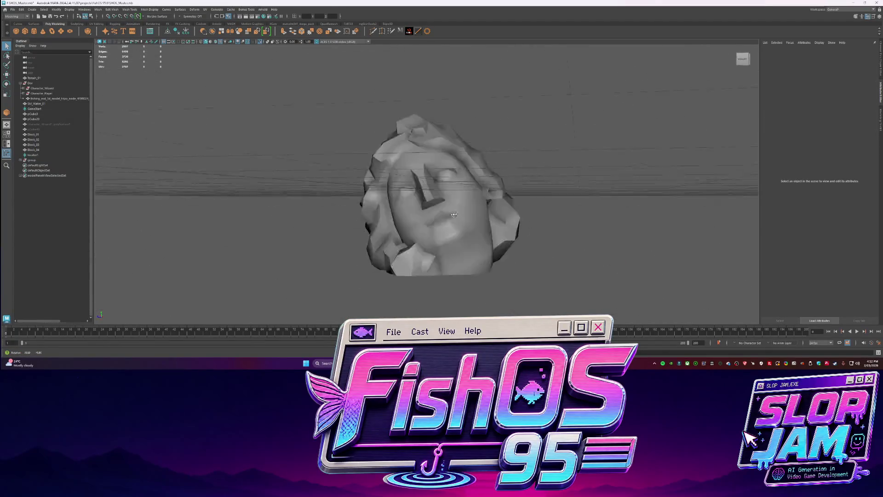
left_click(428, 222)
key("F8")
right_click(419, 231)
left_click_drag(444, 251, 455, 229, "alt")
right_click_drag(501, 243, 501, 243, "shift")
key("F8")
left_click_drag(624, 146, 461, 168, "alt")
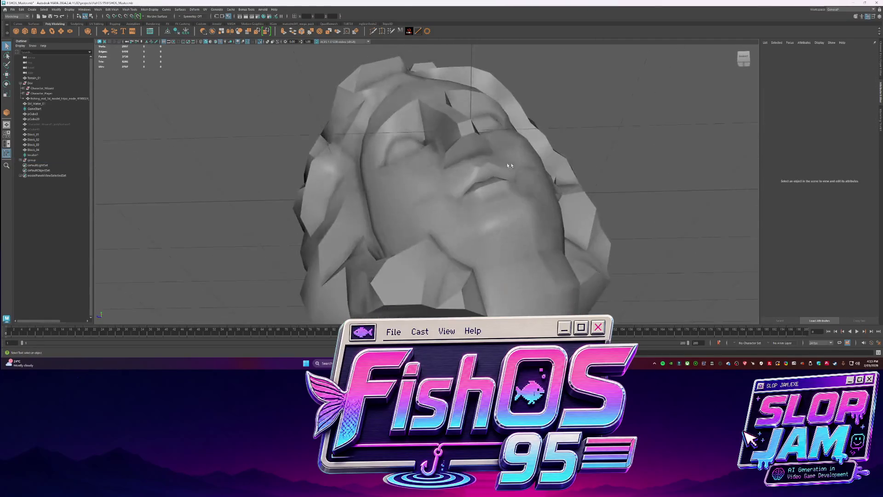
Delete the small stray edge near the head's nose, then switch over to Codex.
key("F8")
right_click_drag(445, 152, 495, 158, "shift")
left_click(605, 142)
mouse_move(606, 142)
left_mouse_down("alt")
mouse_move(527, 221)
mouse_move(497, 208)
mouse_move(509, 191)
left_mouse_up("alt")
left_click(497, 207)
key("Down")
key("Delete")
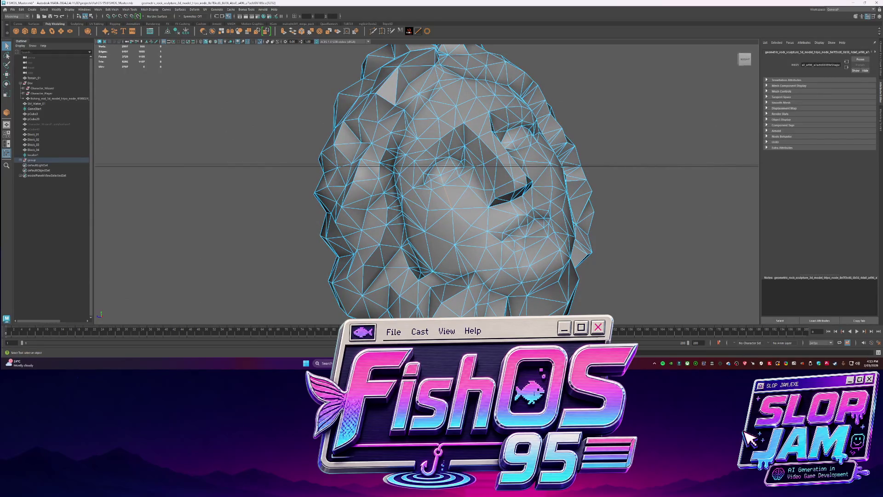
key("alt+Tab")
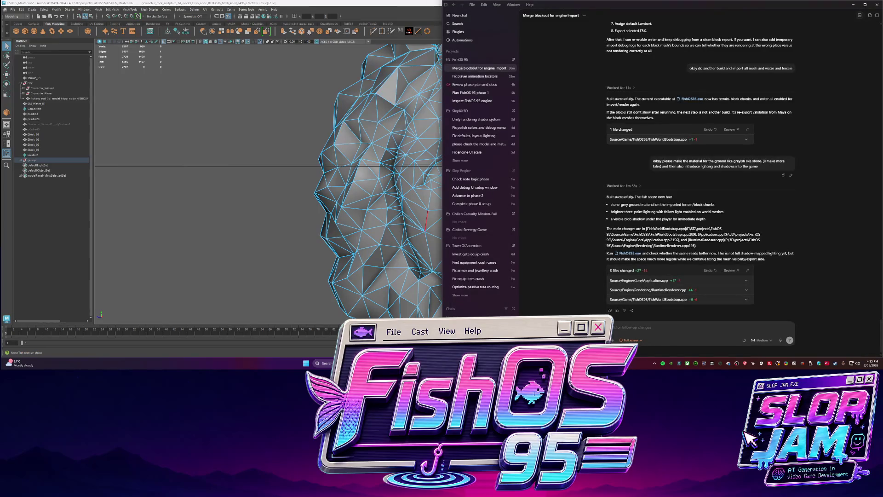
Launch FishOS95.exe from the Build\Generated\Debug folder.
key("super+e")
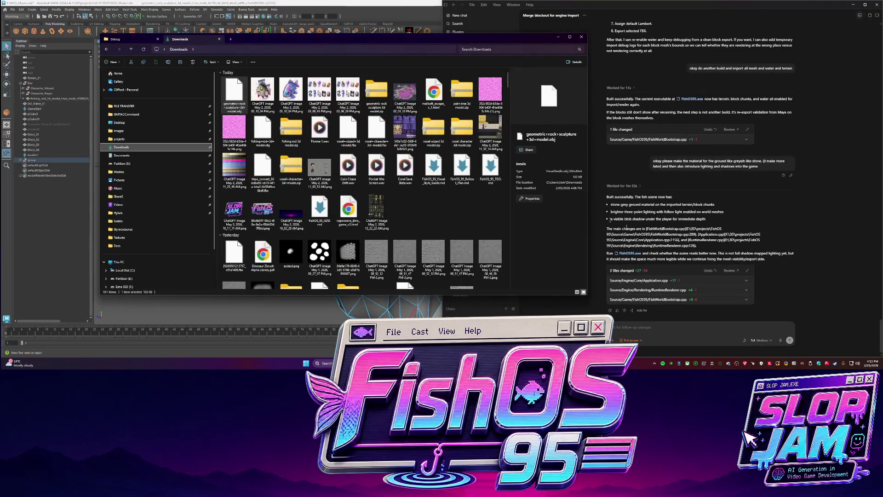
left_click(108, 48)
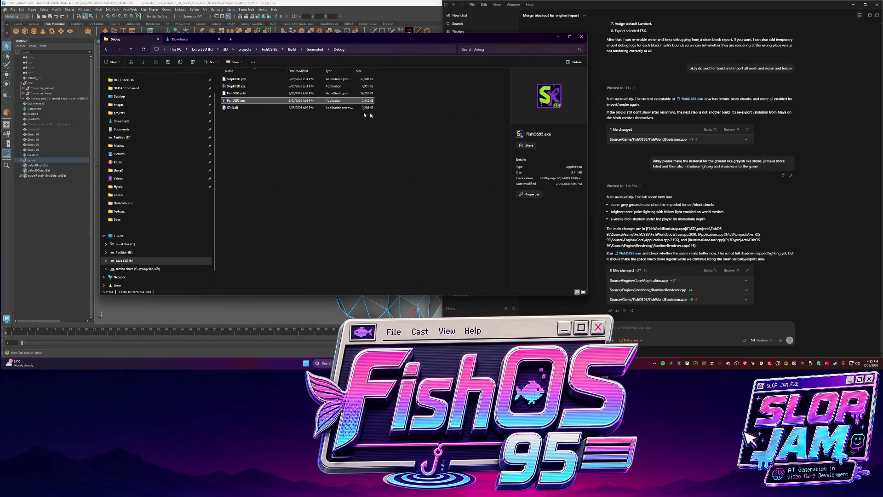
double_click(240, 103)
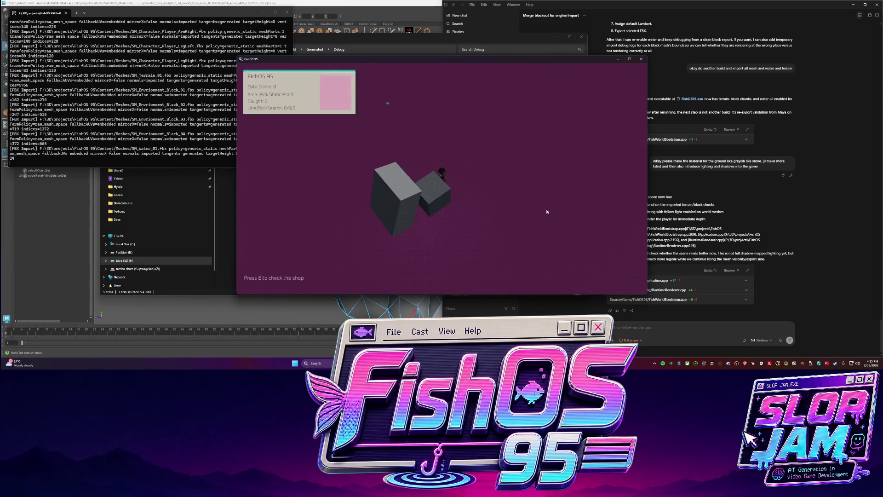
Walk the fisher forward, try casting and reeling with E, and approach the grey blocks.
key("w")
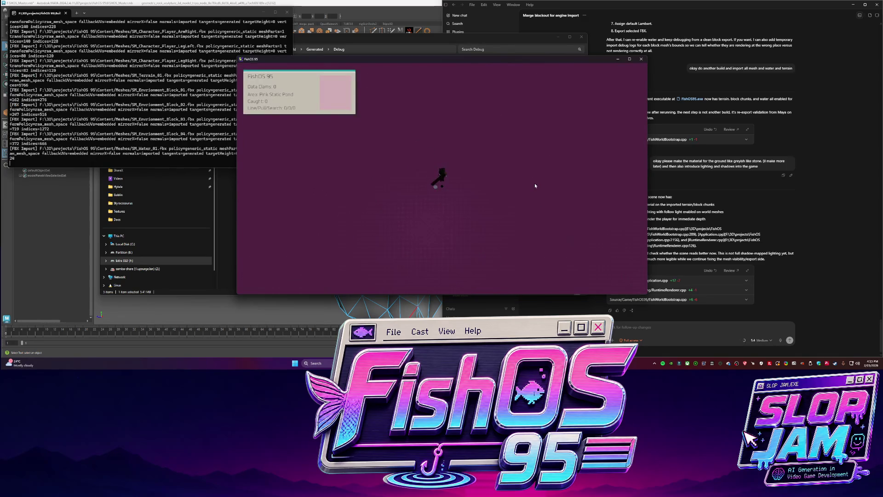
key("e")
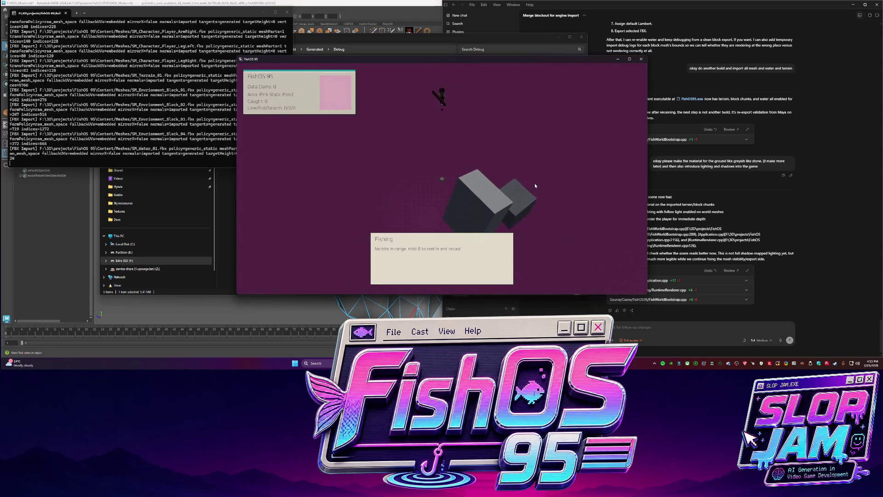
key("e")
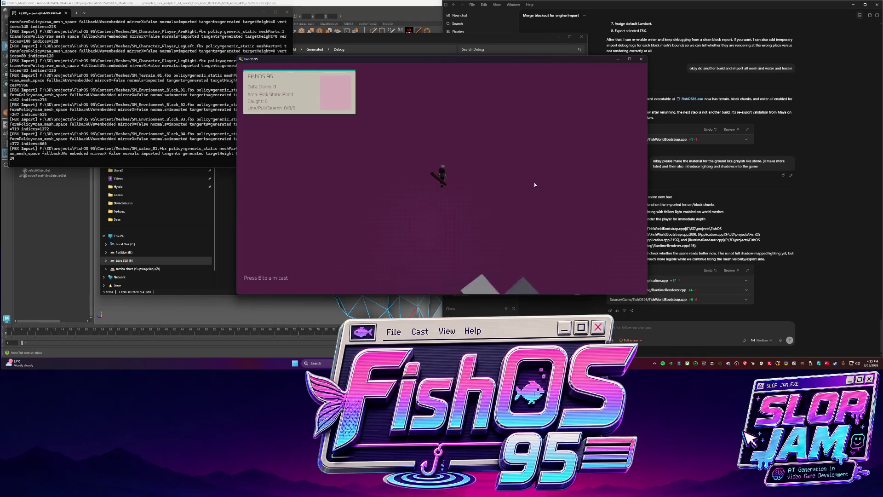
key("s")
key("w")
key("w")
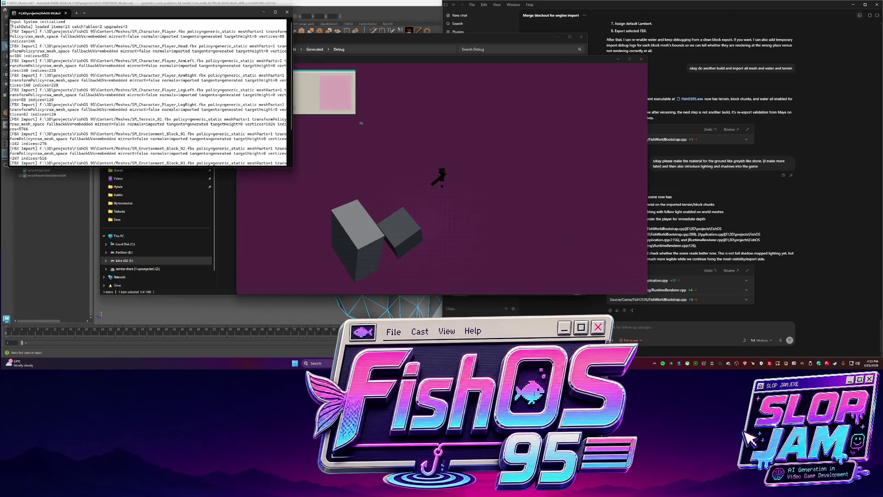
Paste the FBX import log into the Codex message draft.
left_click(698, 324)
key("ctrl+v")
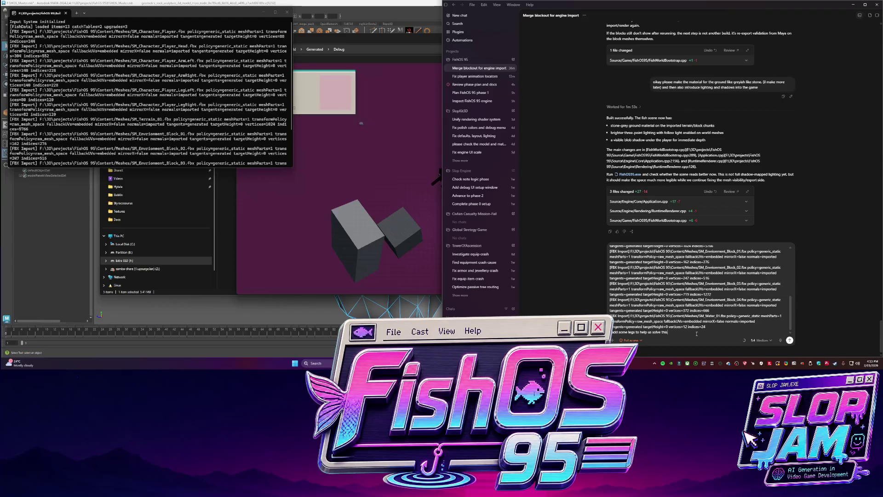
Move the fisher past the blocks, then send the Codex message containing the import log.
left_click(385, 193)
key("s")
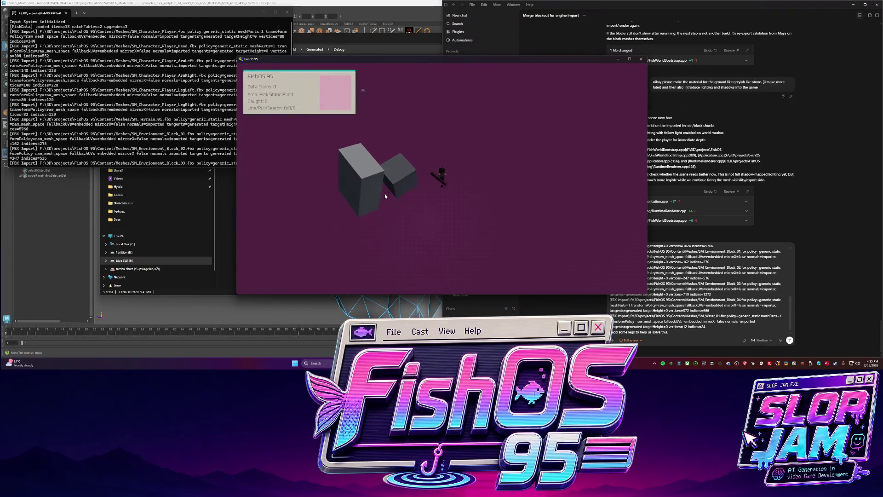
key("a")
left_click(709, 335)
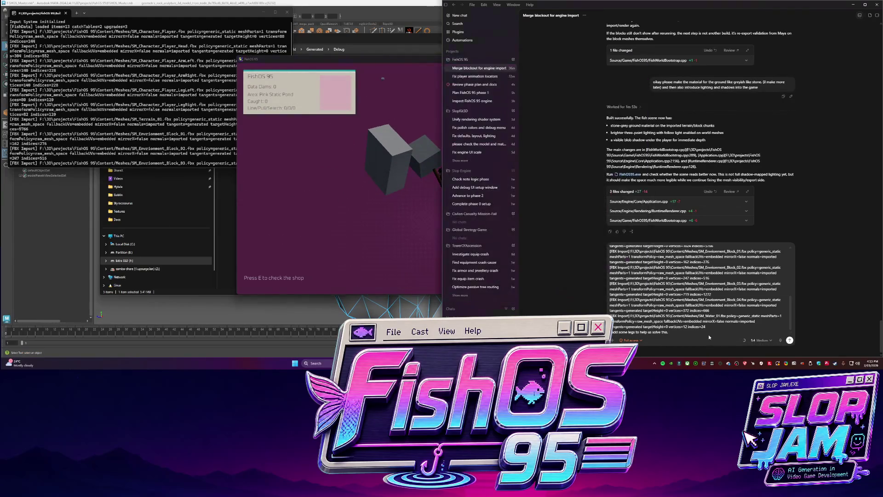
left_click(294, 193)
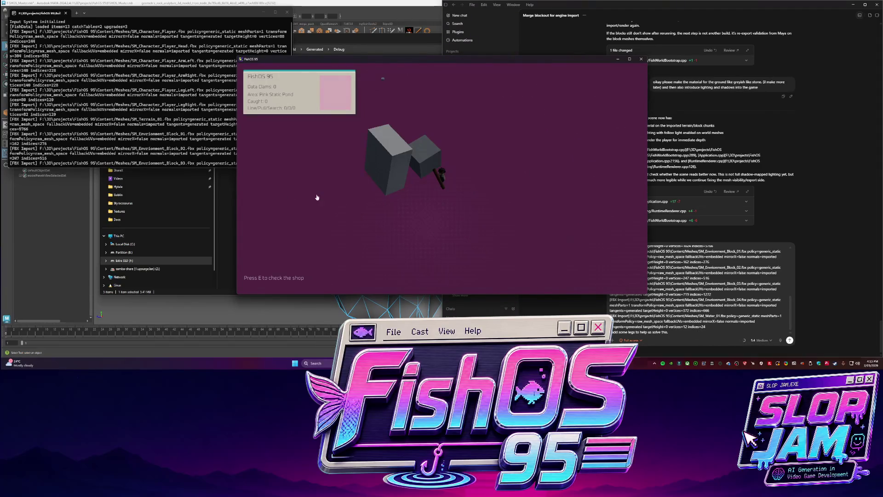
left_click(685, 333)
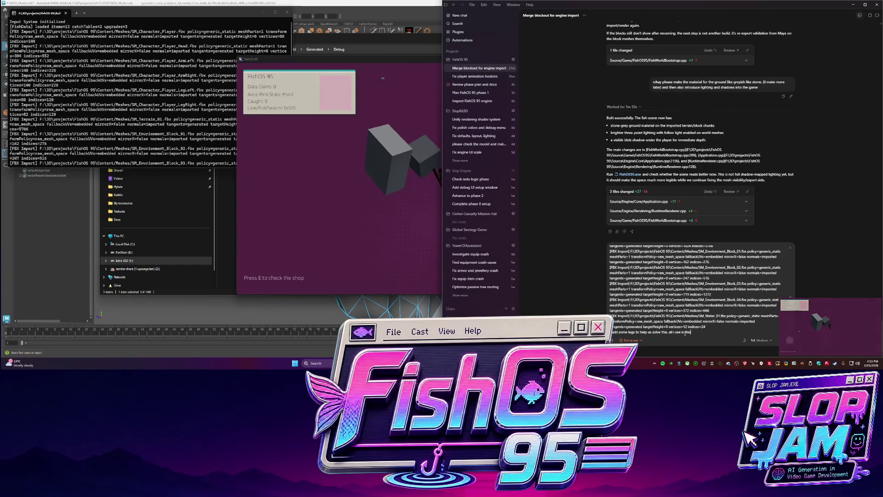
key("Return")
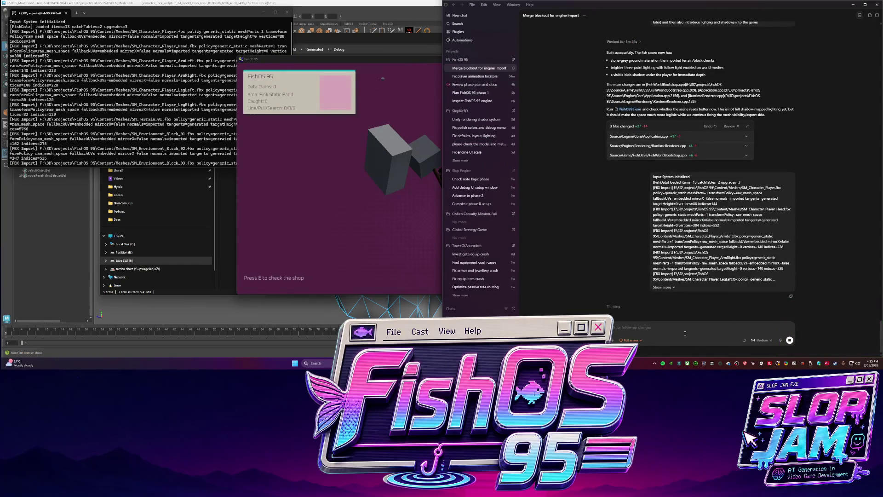